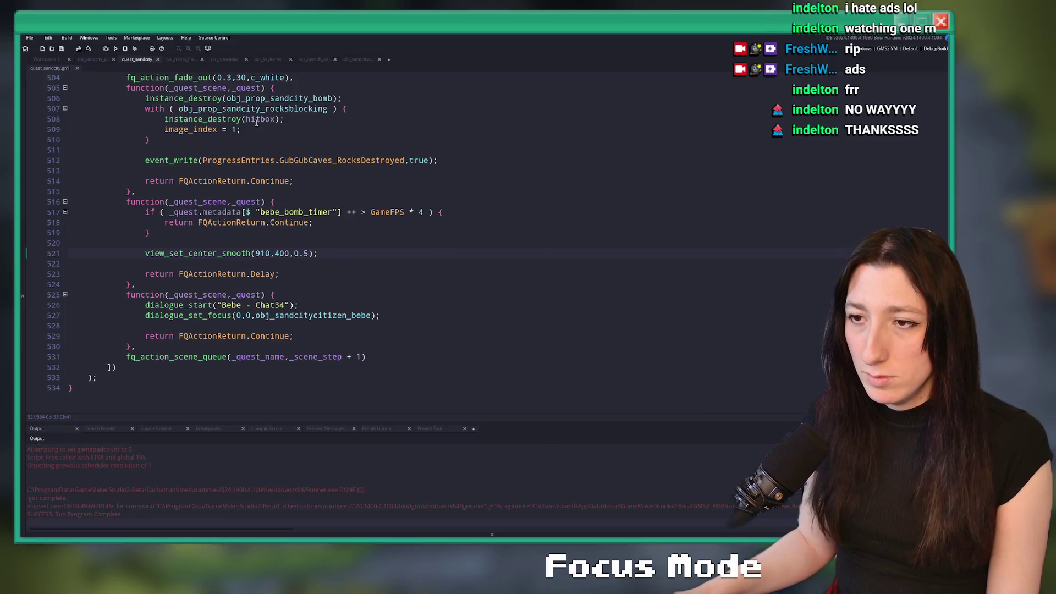
scroll(316, 133, up, 3)
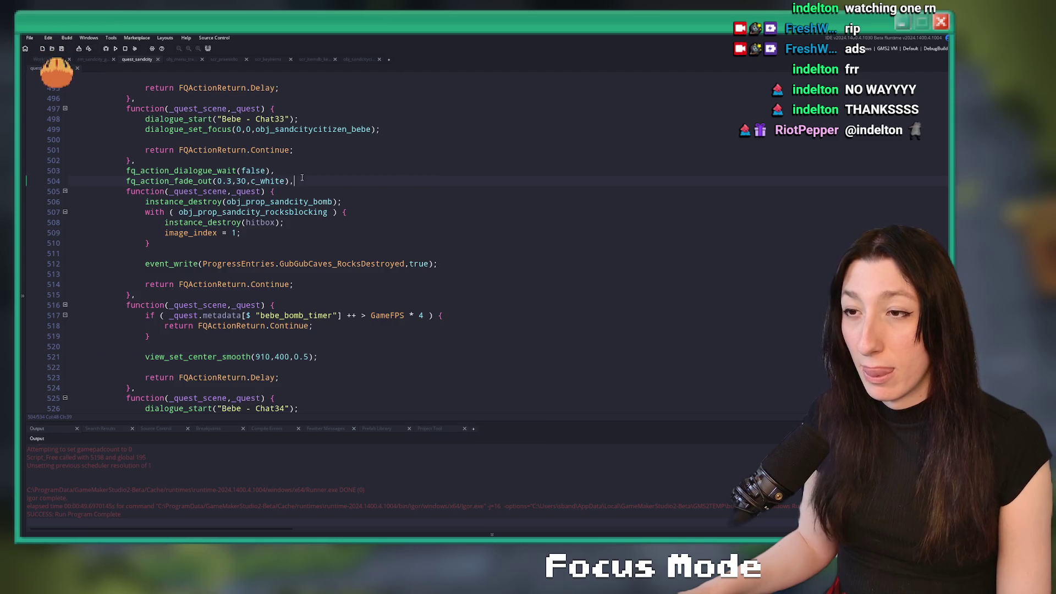
Step: Paste a copy of the white fade-out call after the last scene step
click(121, 182)
scroll(386, 346, down, 5)
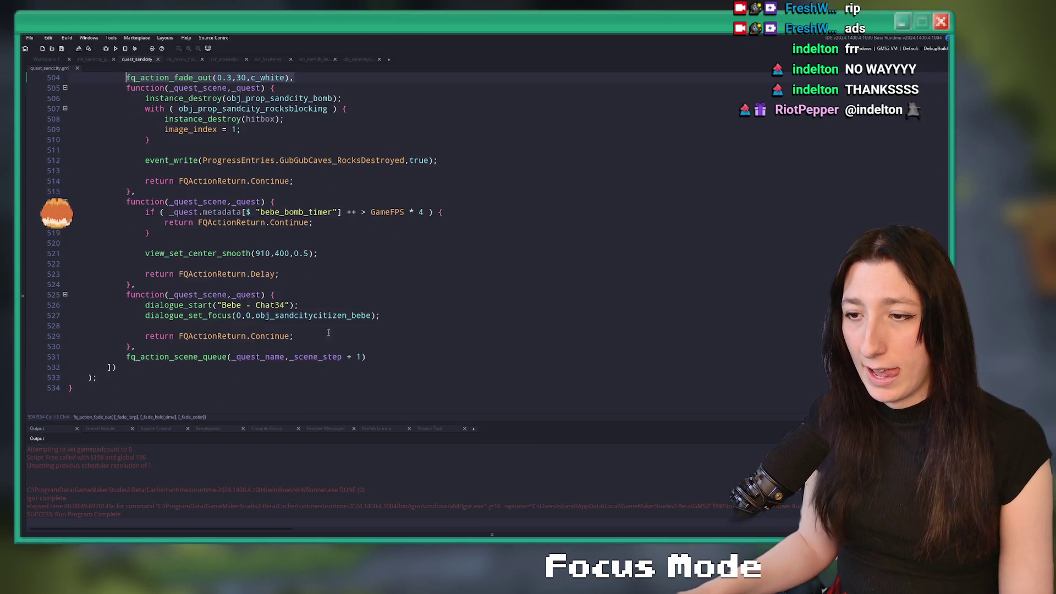
click(386, 345)
key(Return)
text(fq_action_fade_out(0.3,30,c_white),)
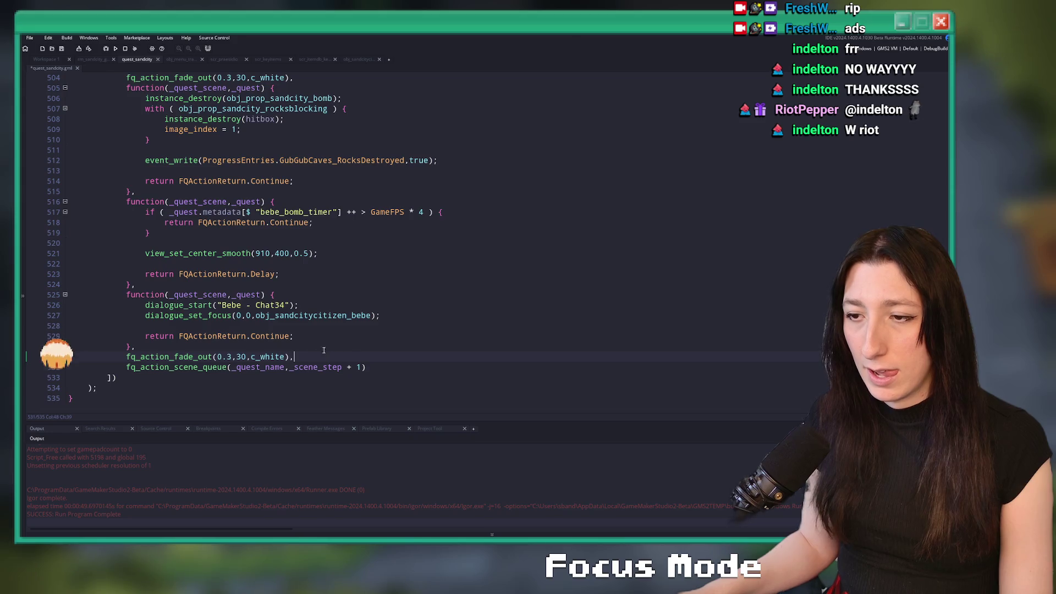
Step: Change the pasted fade-out to (0.1, 30, c_black)
click(265, 357)
double_click(265, 357)
text(black)
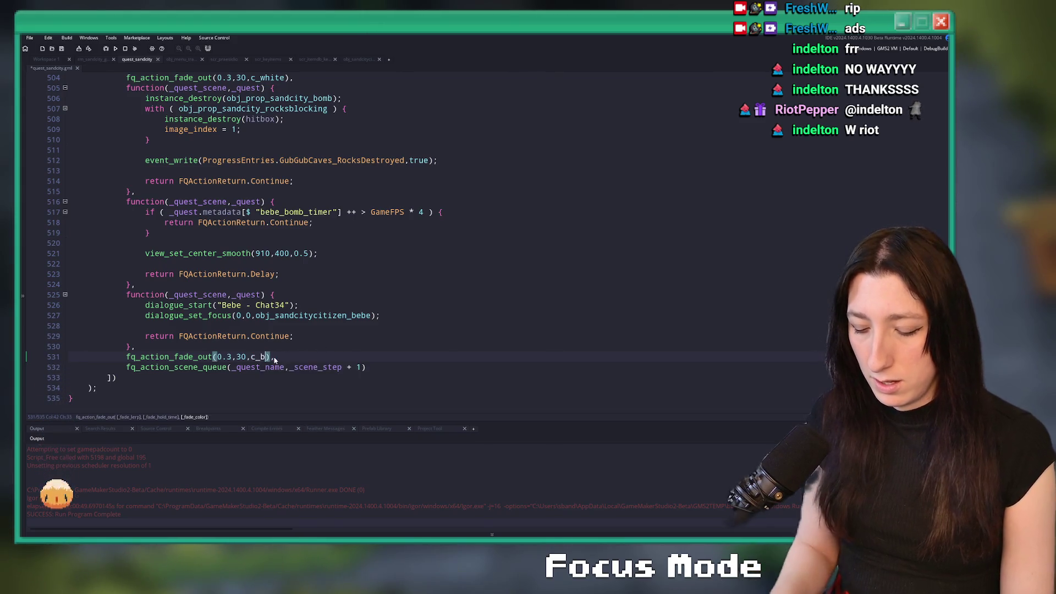
click(228, 356)
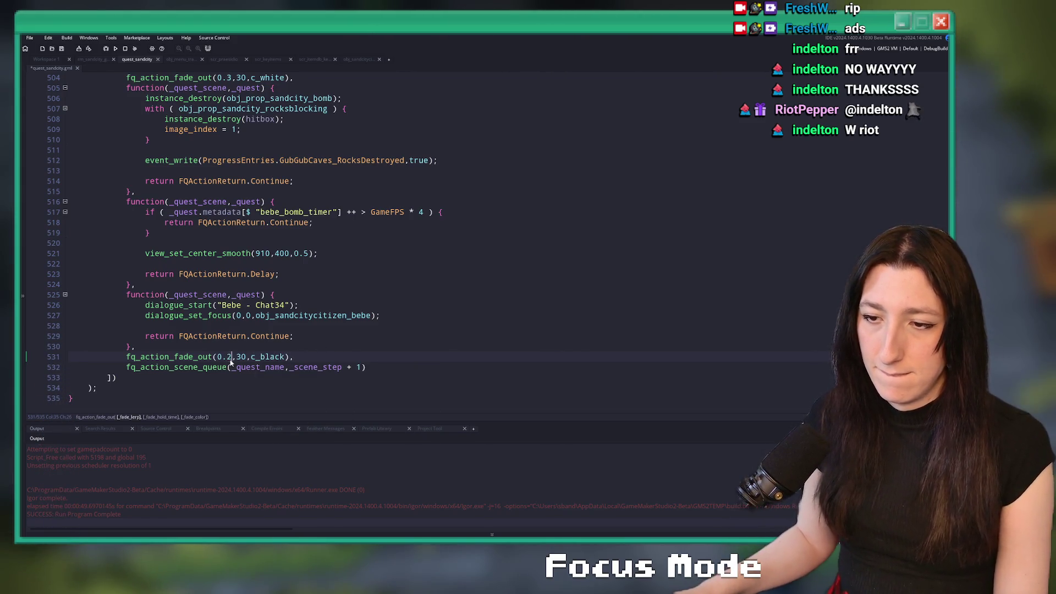
click(216, 348)
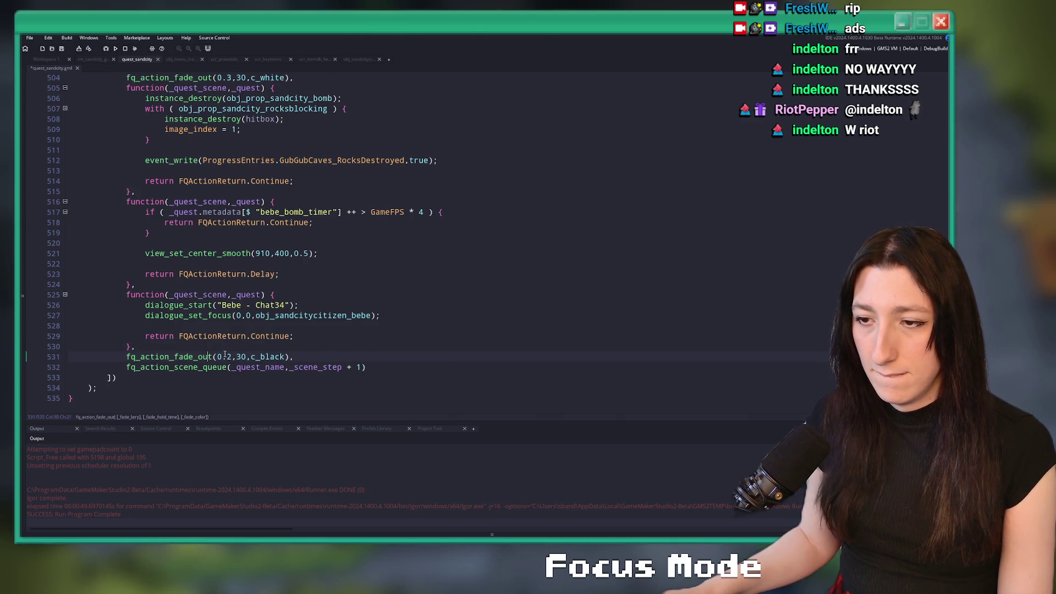
key(BackSpace)
text(1)
click(304, 356)
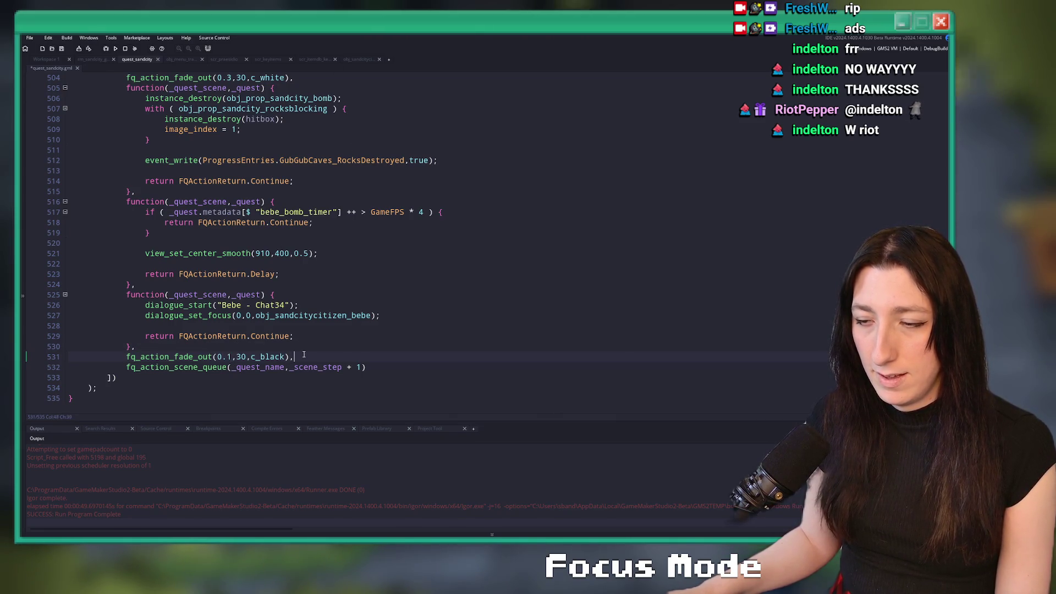
Step: Add a comment line below the black fade noting Bebe's room should change there
scroll(363, 201, up, 6)
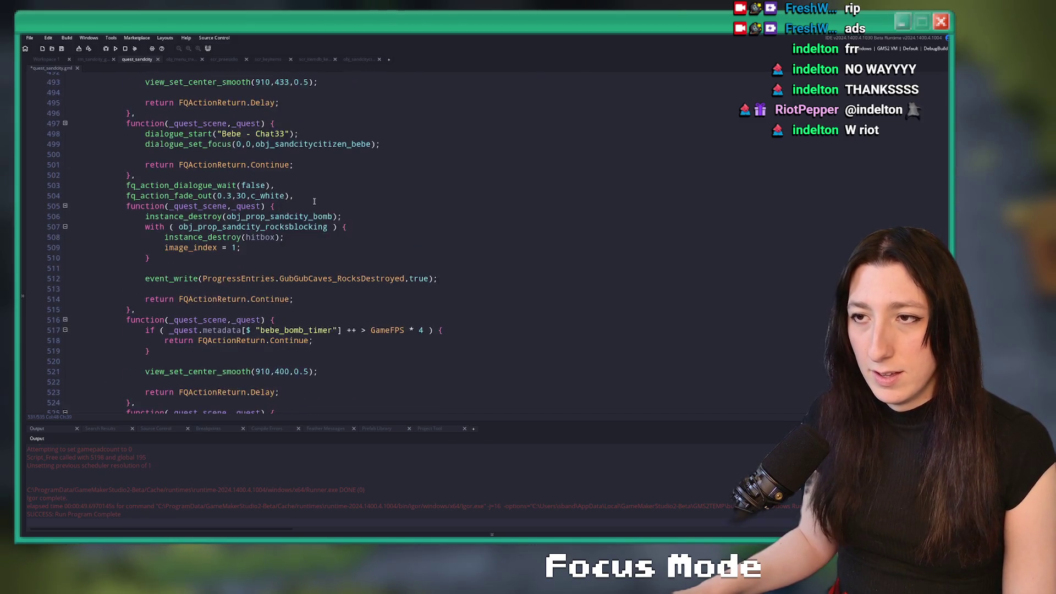
key(Return)
text(// THEN CHANGE THE ROOM BEBE)
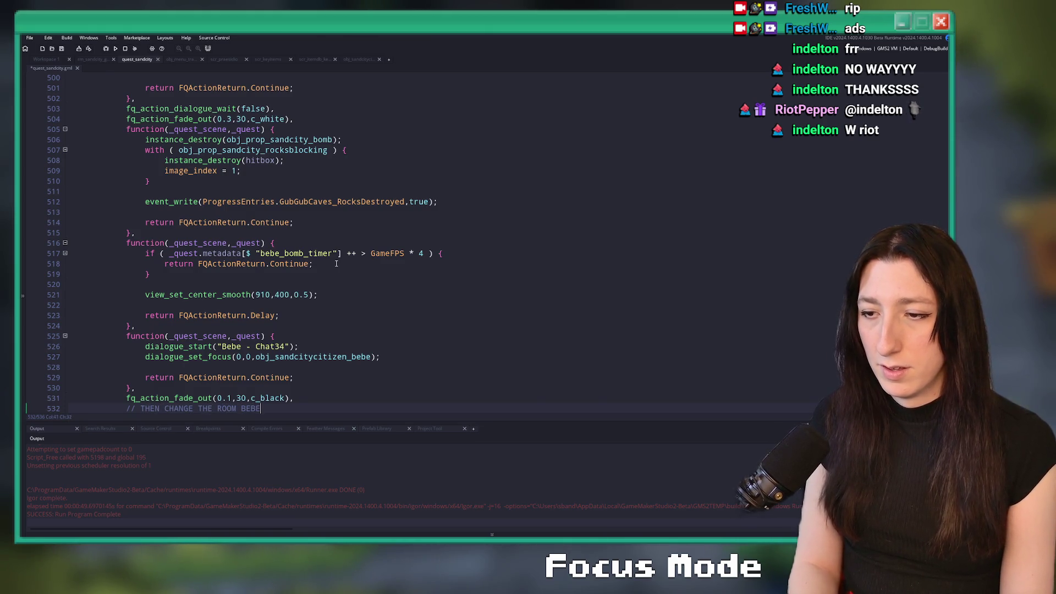
text(IS IN HERE)
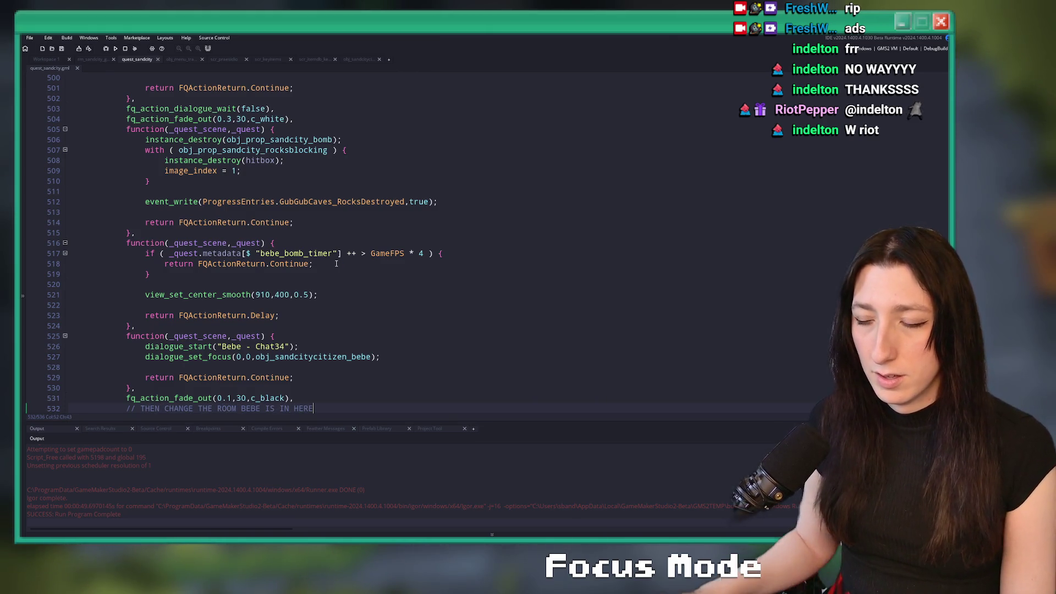
scroll(336, 263, down, 3)
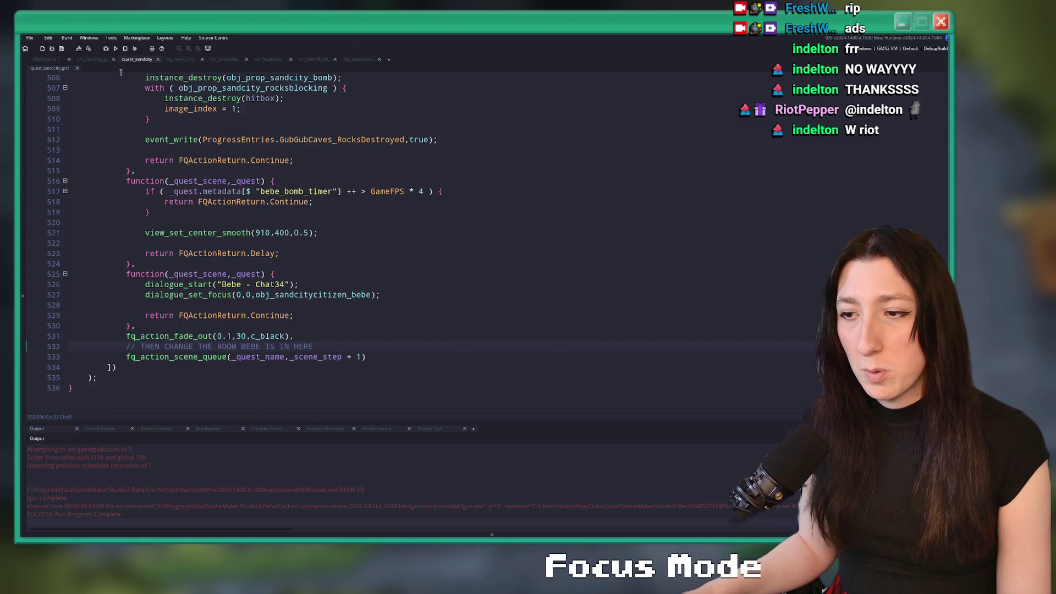
scroll(175, 212, up, 3)
scroll(175, 211, up, 3)
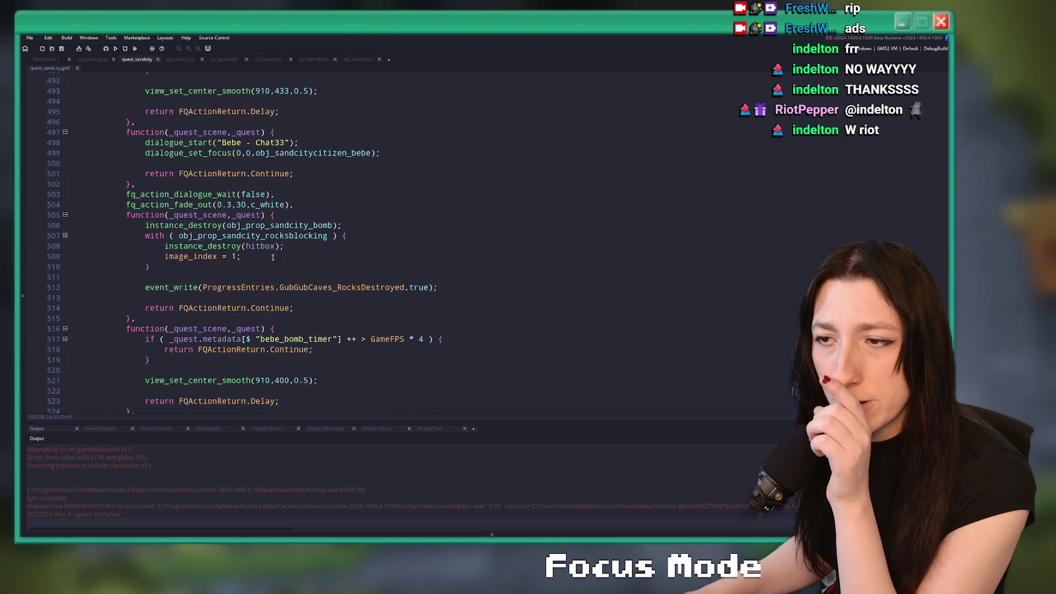
middle_click(267, 236)
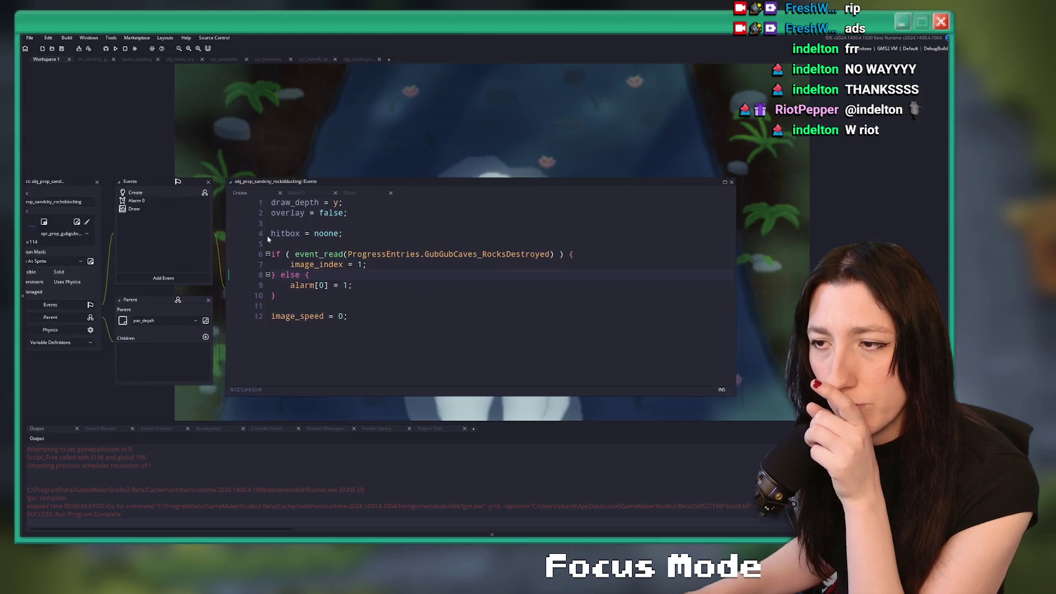
click(187, 200)
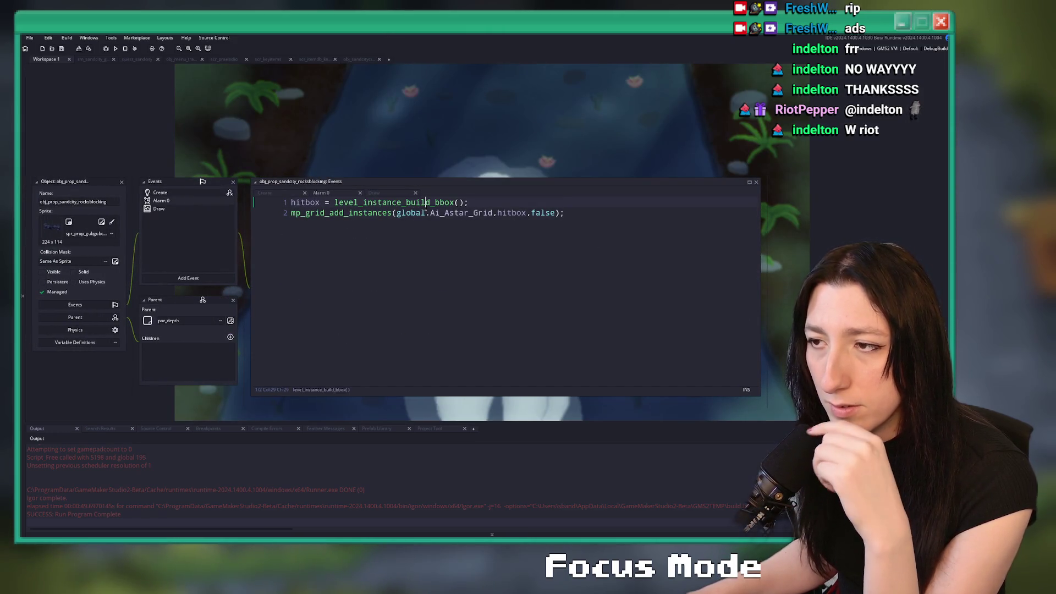
middle_click(427, 205)
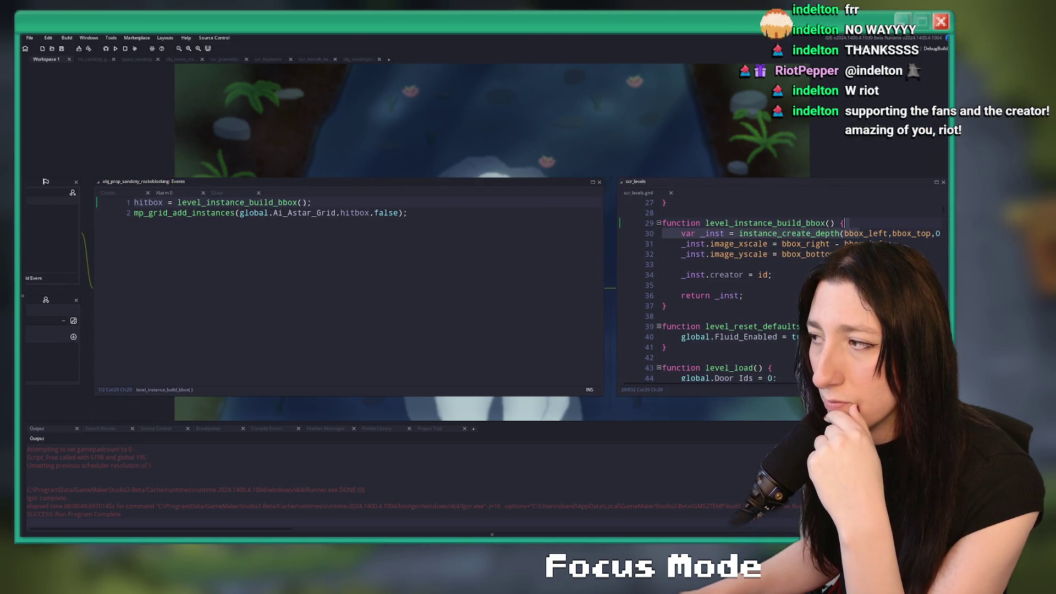
middle_click(640, 194)
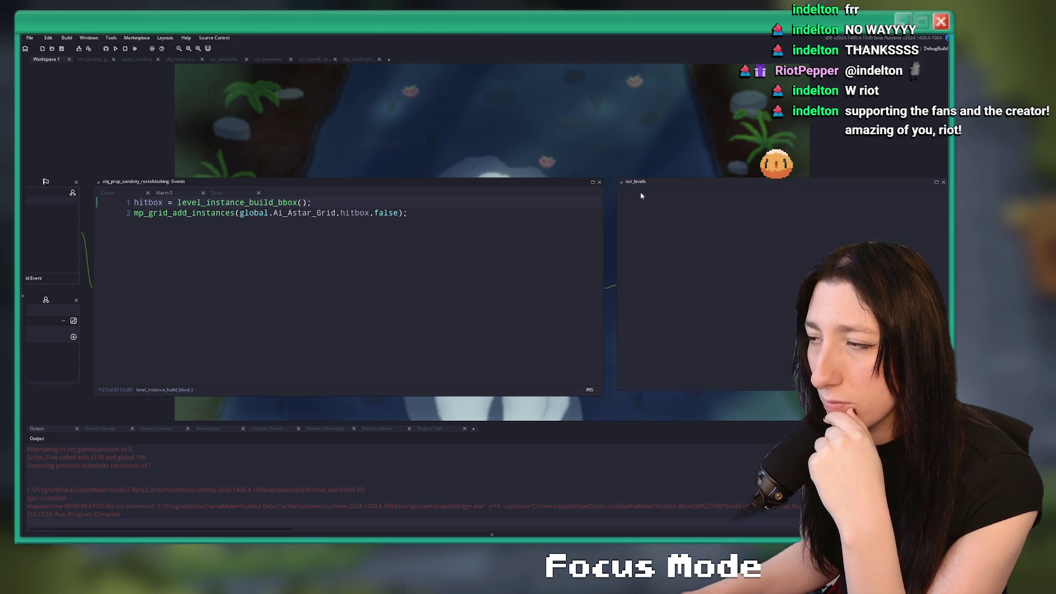
click(249, 212)
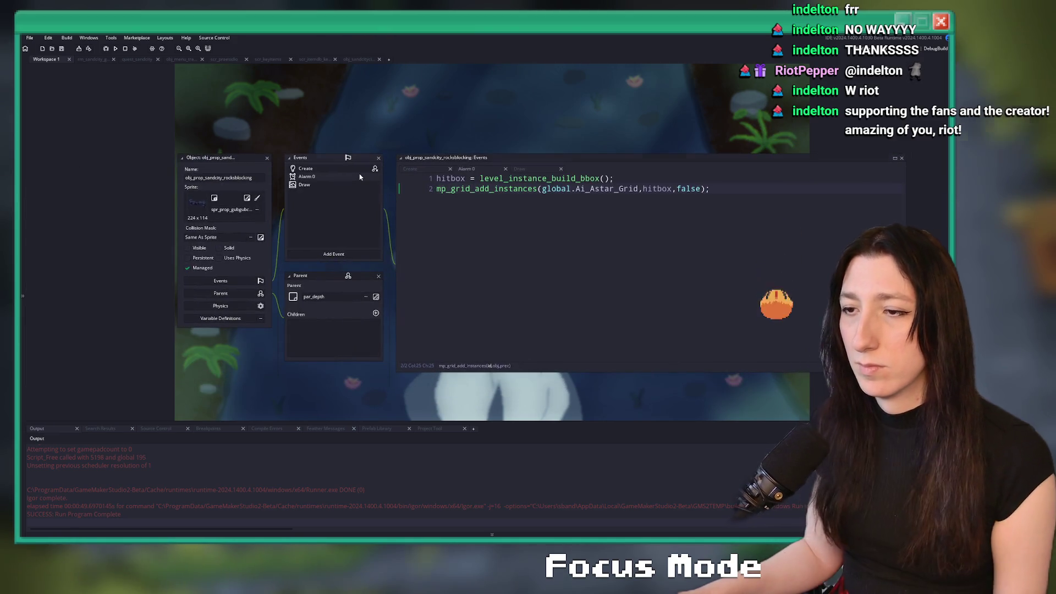
click(354, 169)
click(210, 177)
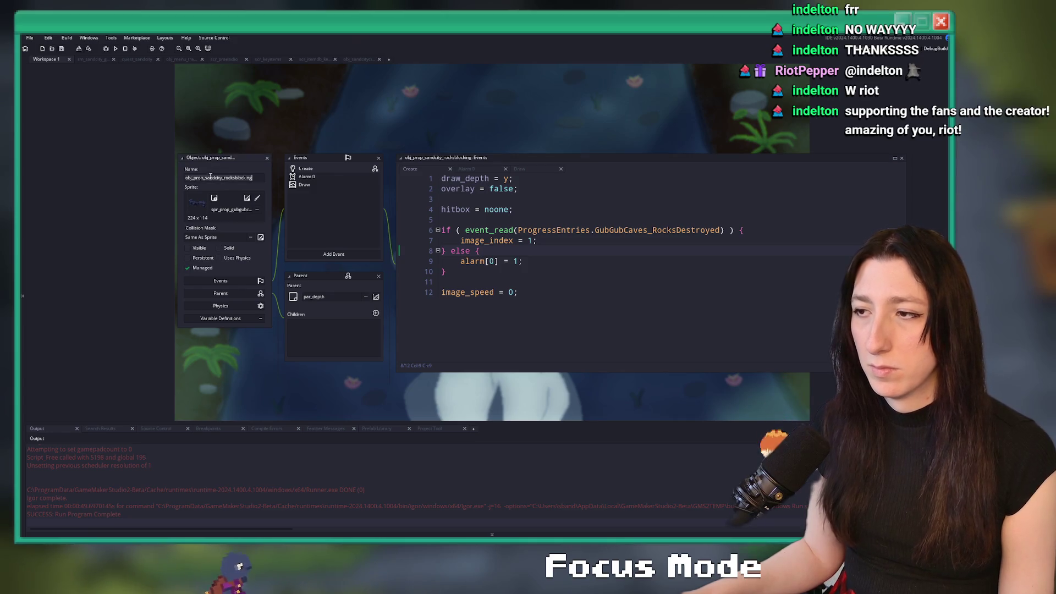
click(357, 59)
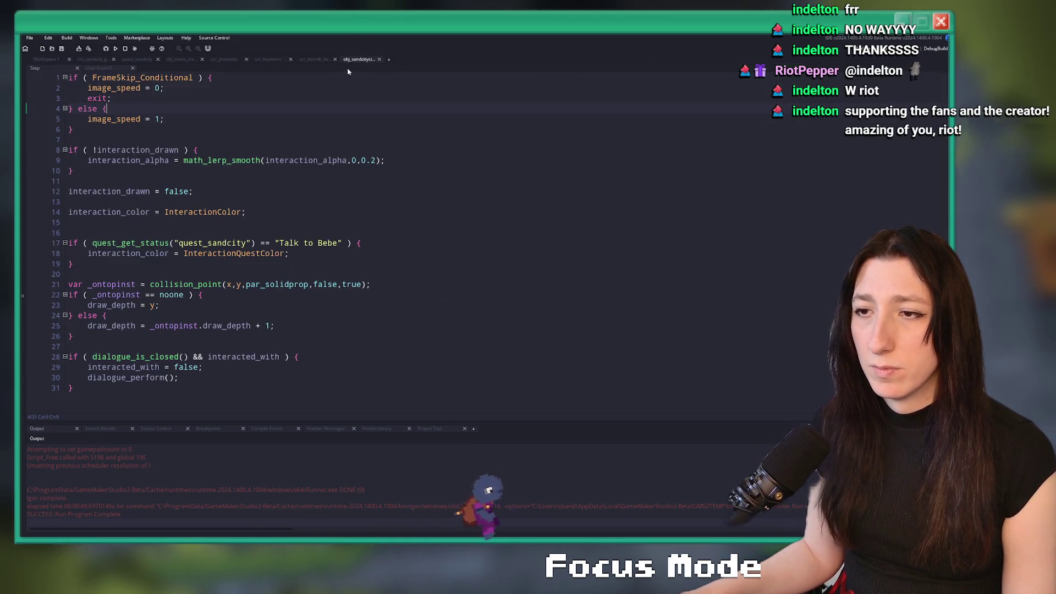
click(221, 367)
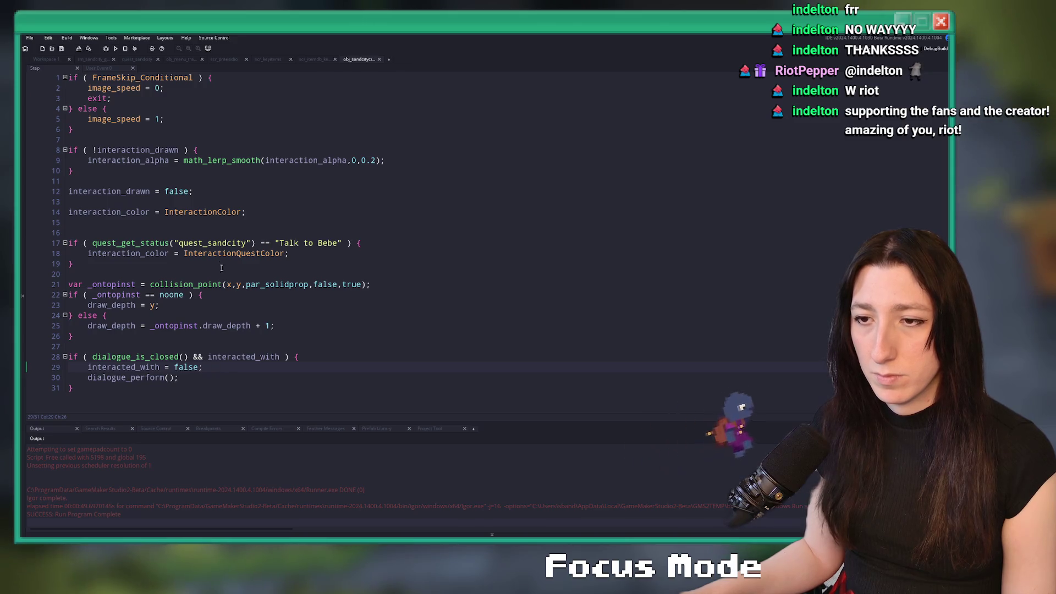
click(137, 59)
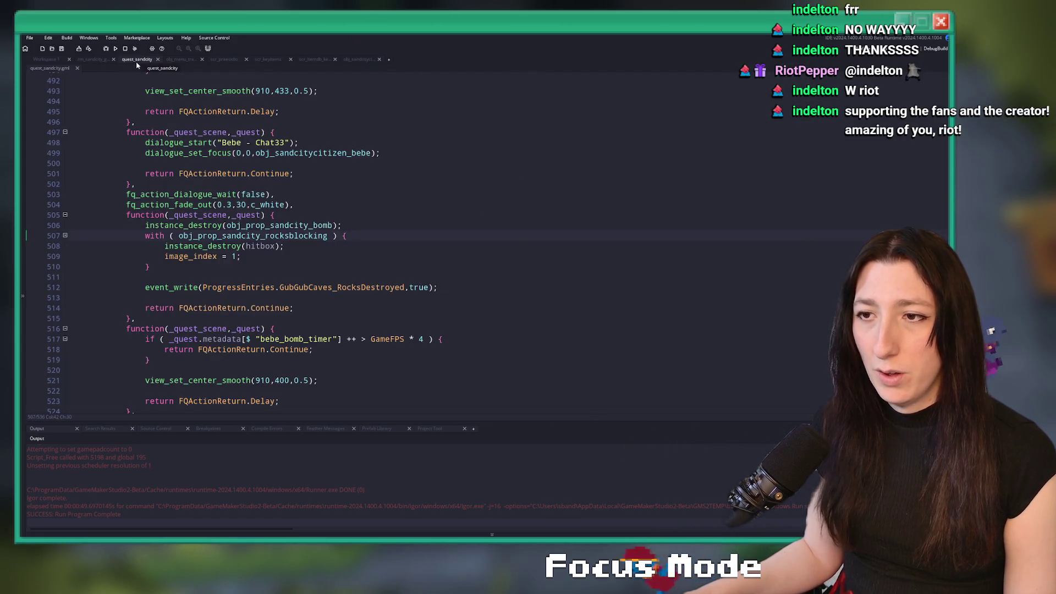
Step: Start a mask_index line above the hitbox destruction, trying nocoll and collision values
scroll(355, 226, down, 1)
click(355, 226)
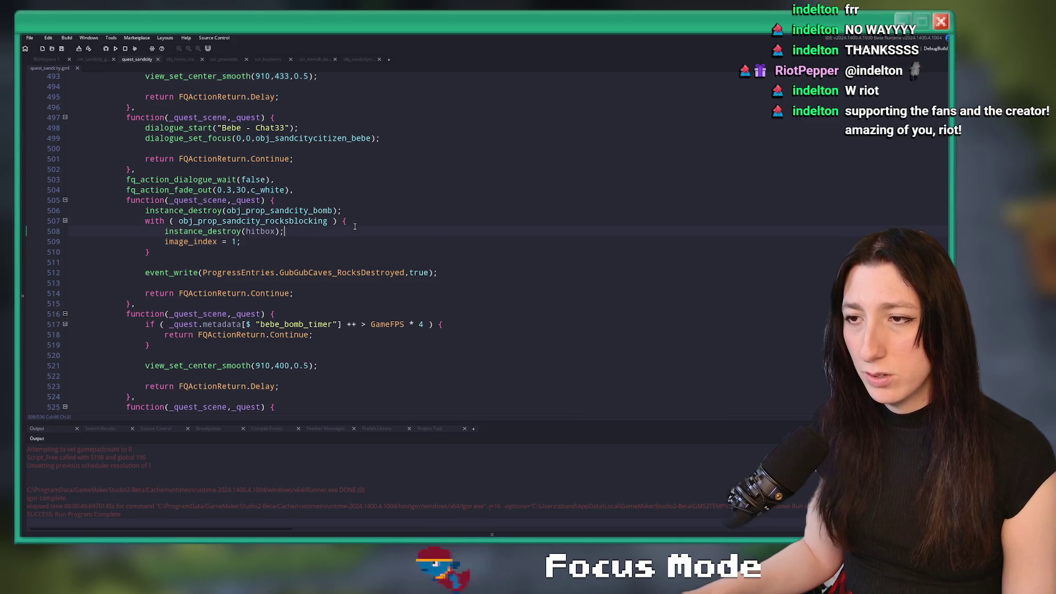
click(356, 225)
key(Return)
text(mask_index)
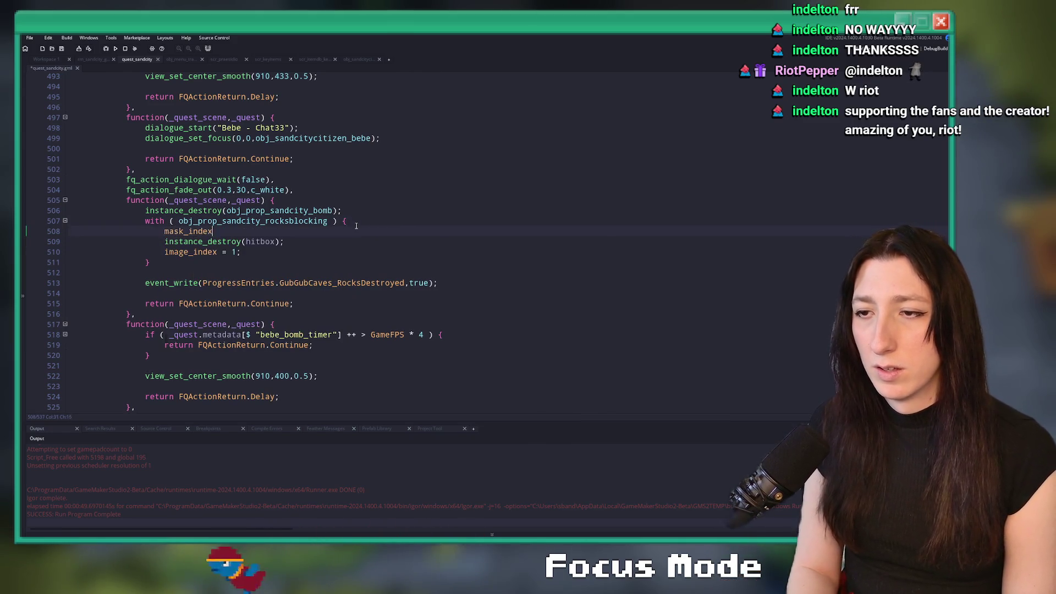
text( = -)
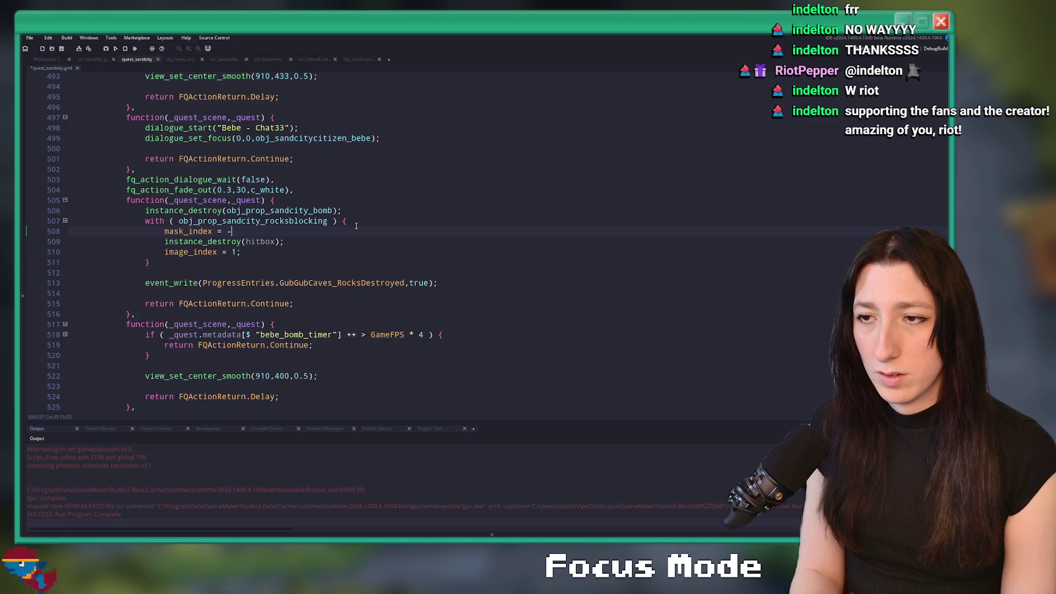
key(BackSpace)
key(BackSpace)
key(BackSpace)
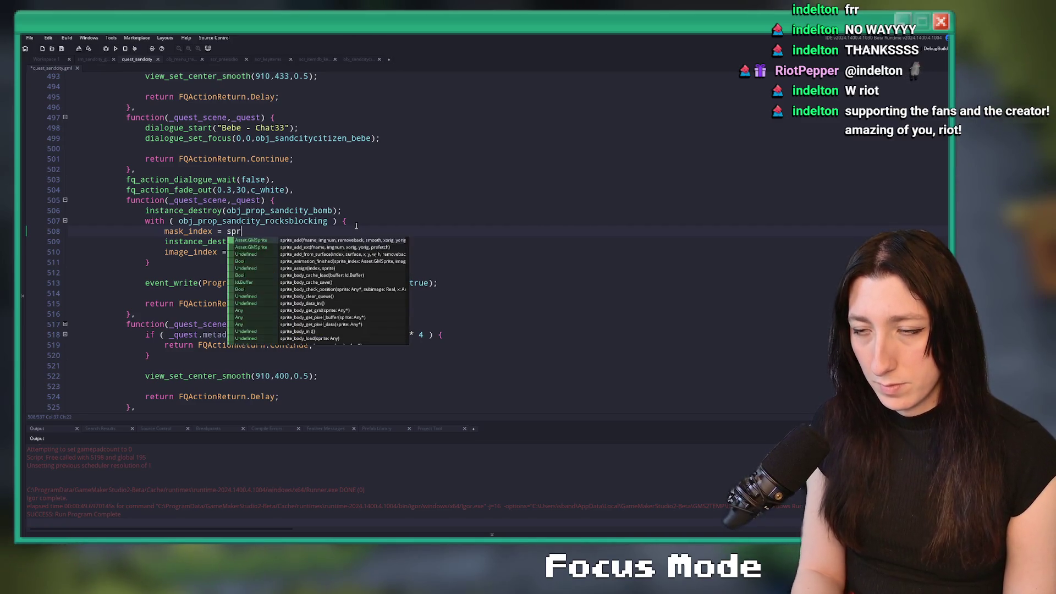
text(nocoll)
key(BackSpace)
key(BackSpace)
key(BackSpace)
text(collision)
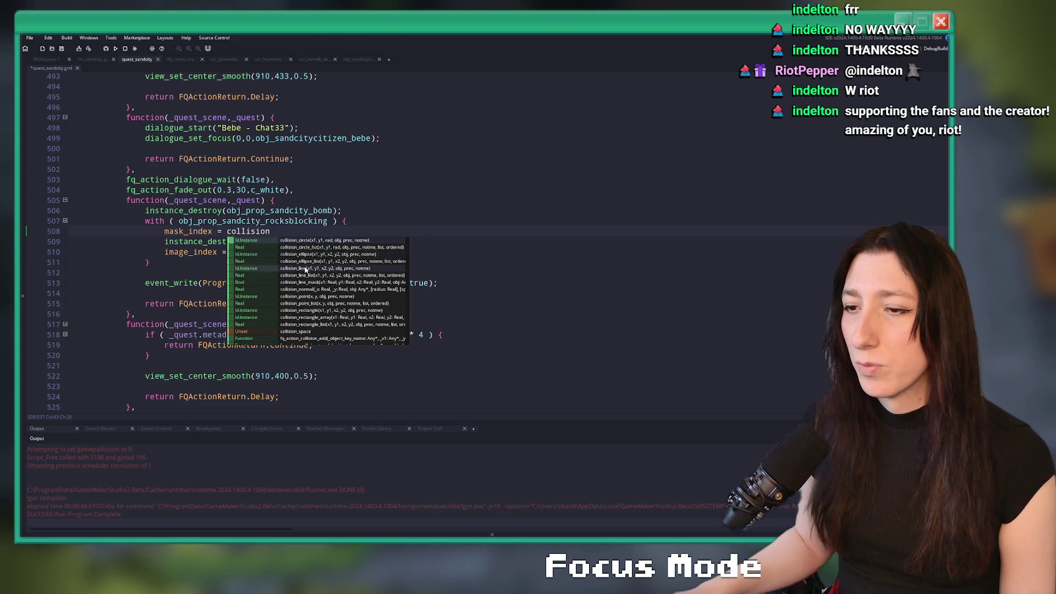
Step: Try the spr_debug, spr_ui_ and coll sprite names as the mask_index value
scroll(316, 276, down, 5)
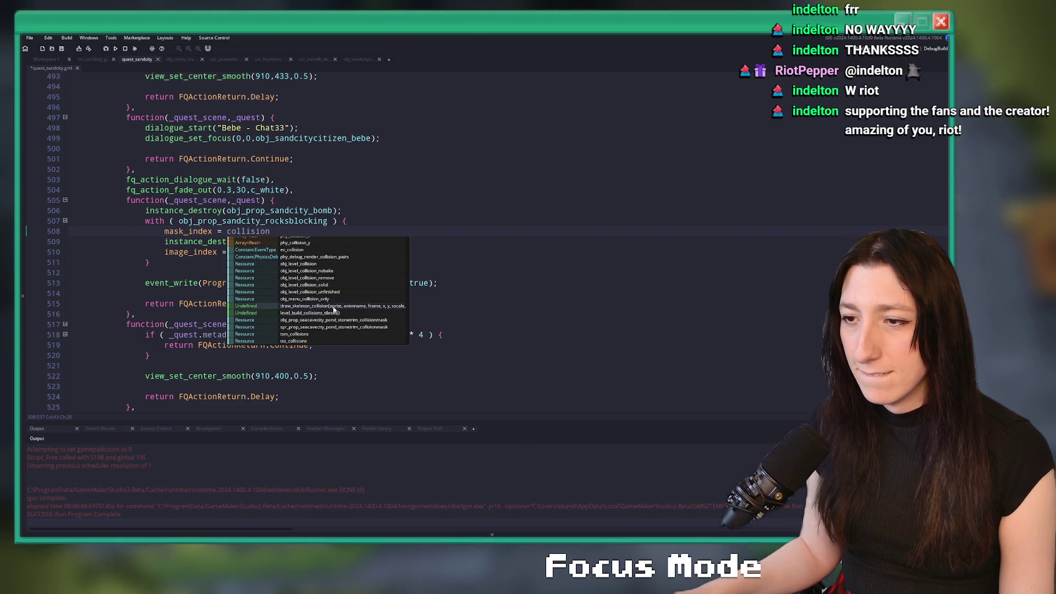
scroll(340, 306, up, 3)
scroll(342, 305, down, 1)
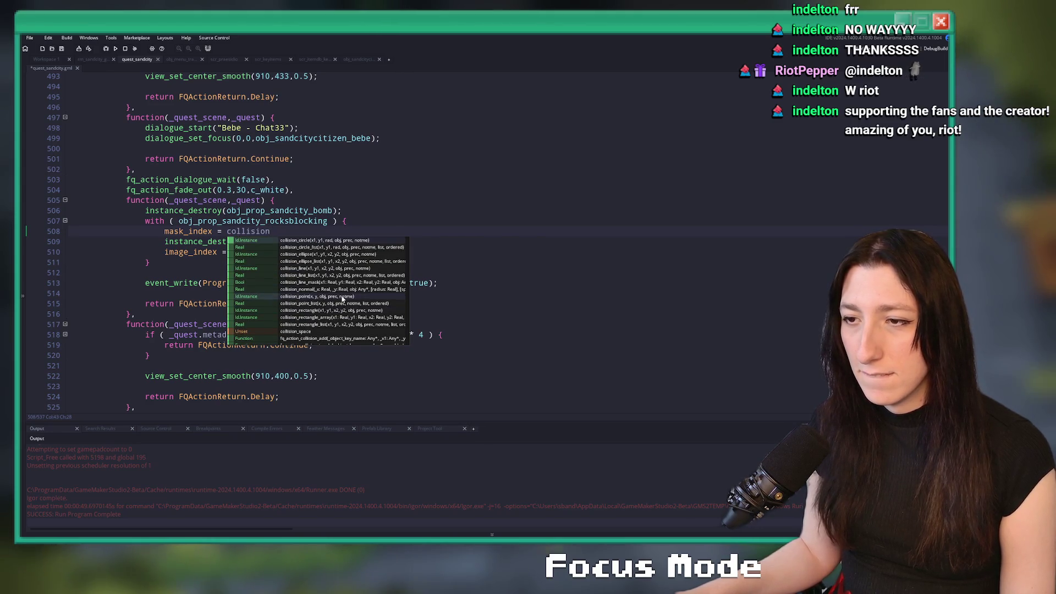
scroll(347, 303, down, 3)
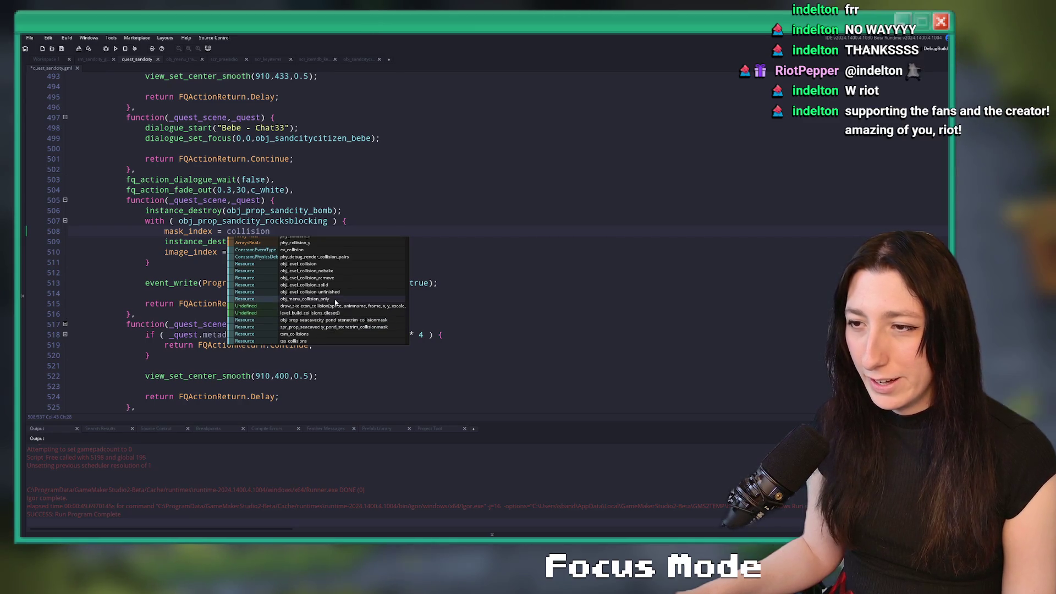
key(BackSpace)
key(BackSpace)
key(BackSpace)
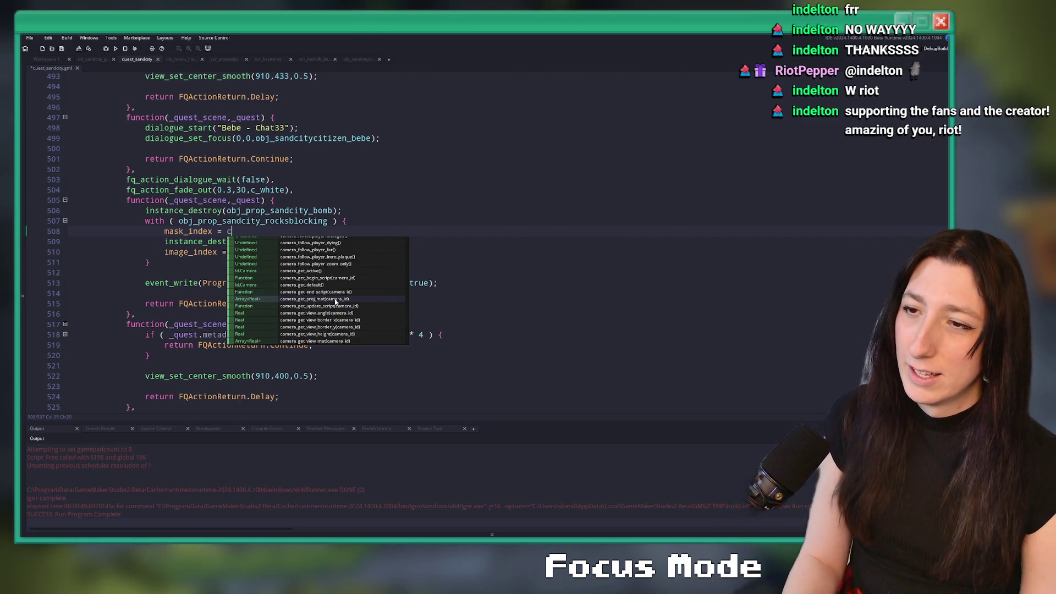
text(spr_debug)
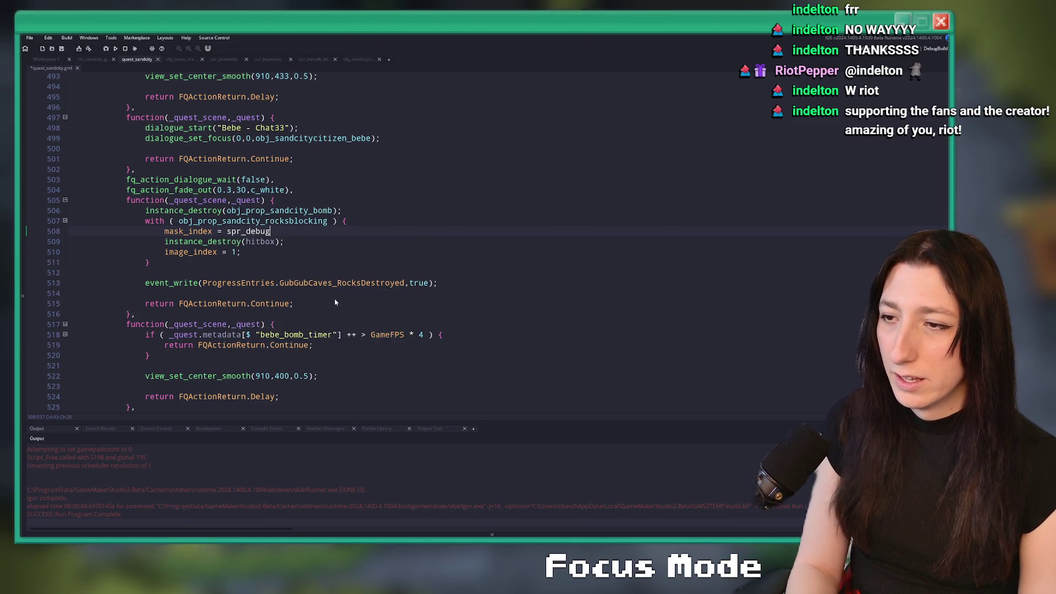
key(BackSpace)
key(BackSpace)
key(BackSpace)
key(BackSpace)
key(BackSpace)
text(ui_n)
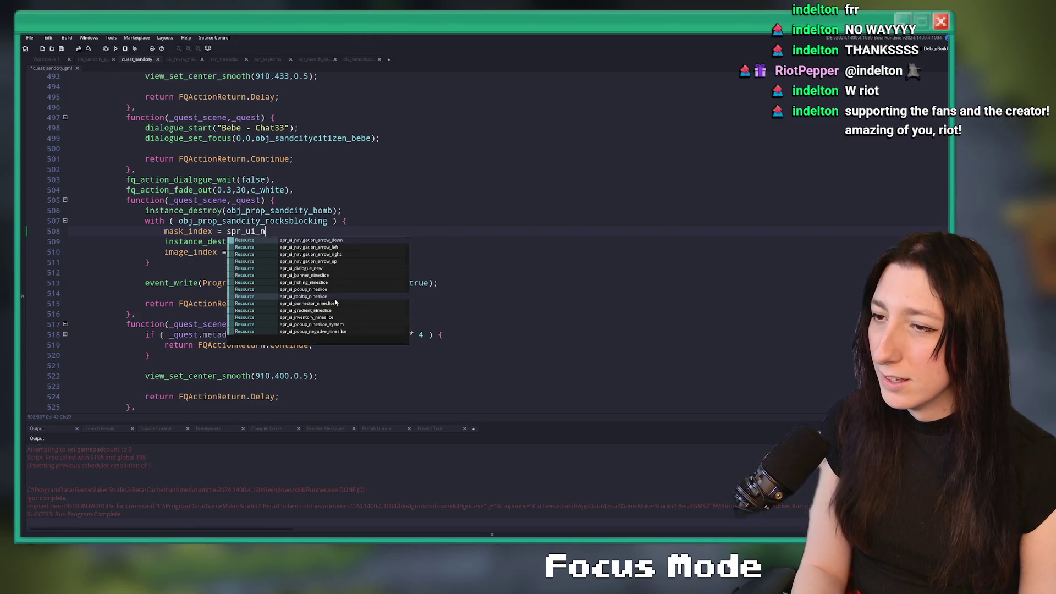
key(BackSpace)
key(BackSpace)
key(BackSpace)
key(BackSpace)
text(co)
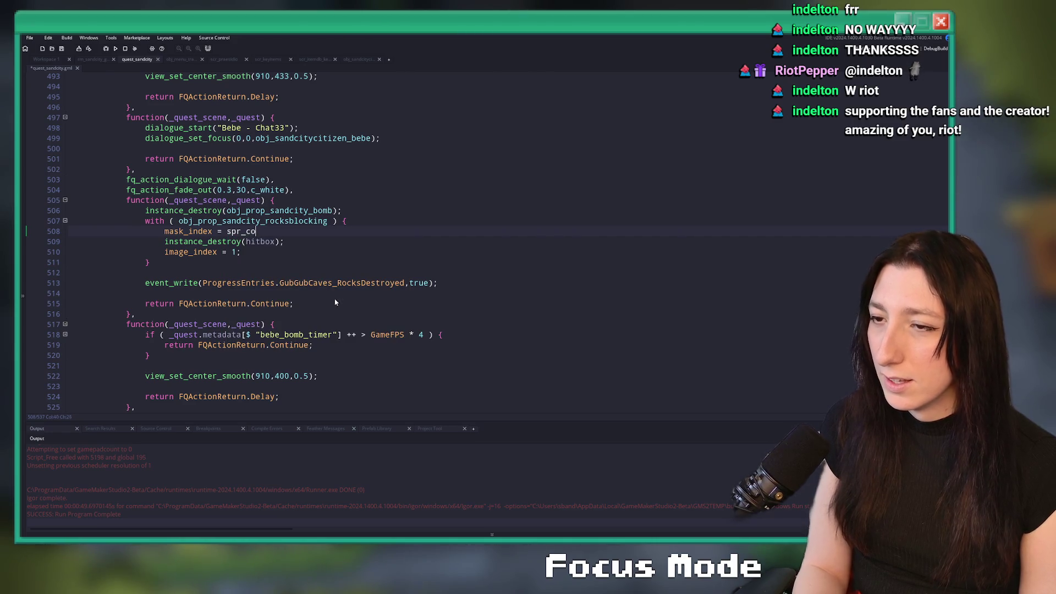
text(ll)
Step: Delete the unfinished mask_index line and save quest_sandcity
click(373, 222)
key(shift+Down)
key(Delete)
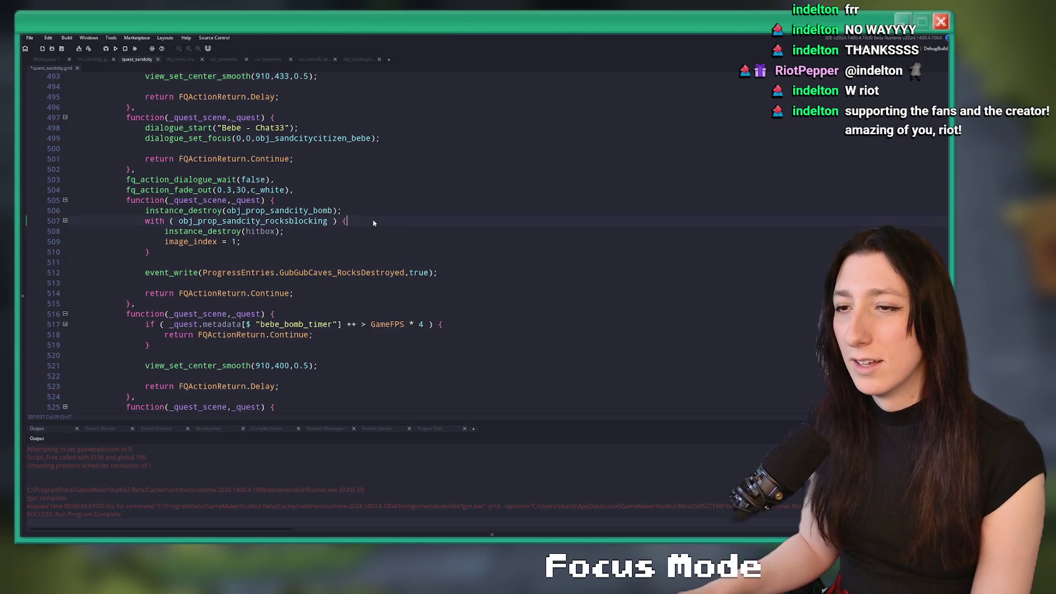
key(ctrl+s)
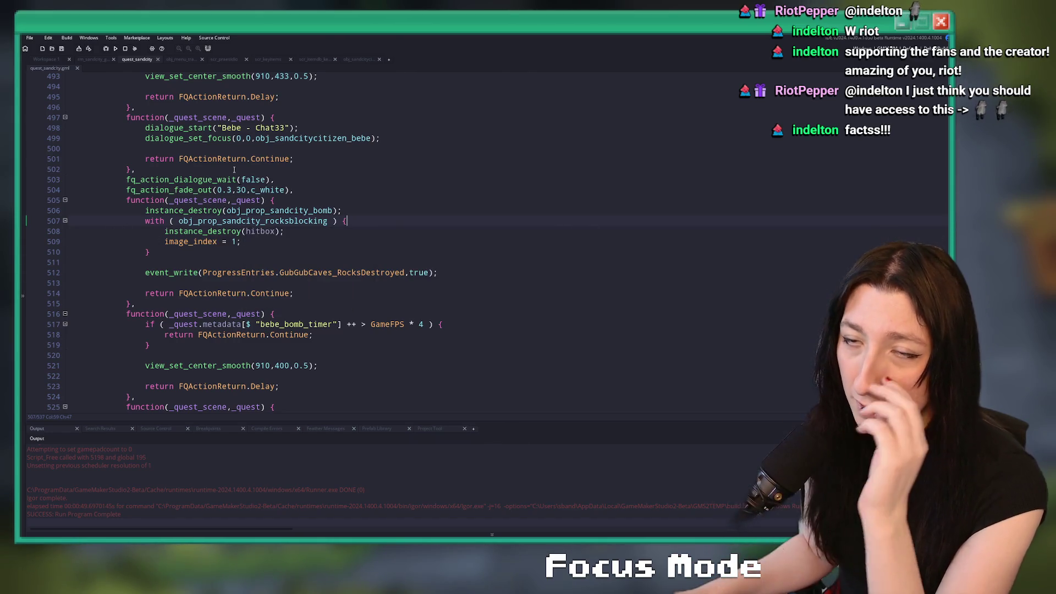
middle_click(237, 221)
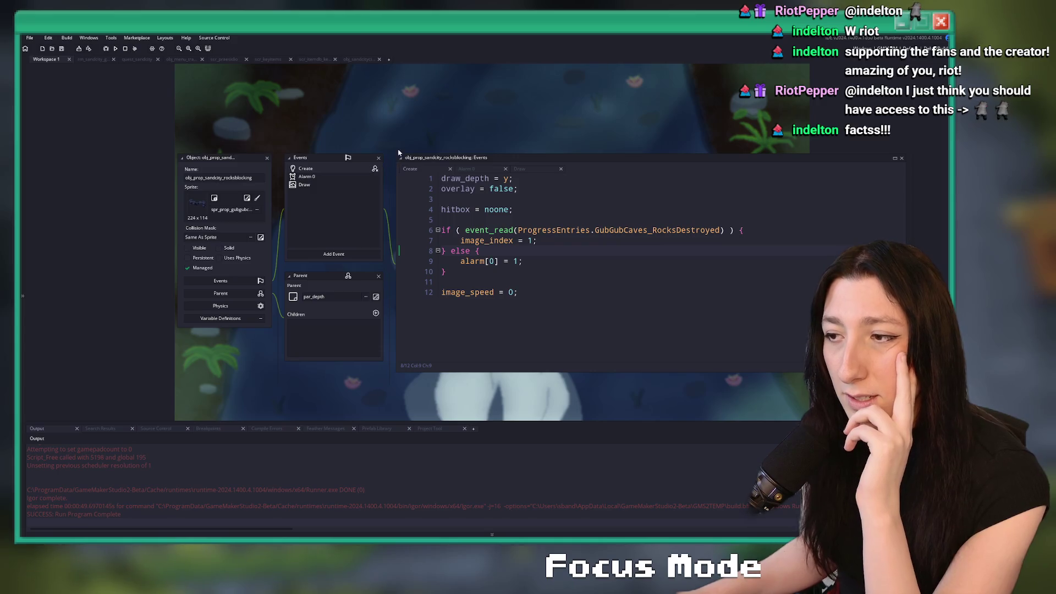
Step: Search the whole project for 'mask_index =' and pick out spr_empty from a result
key(ctrl+shift+f)
text(mask_index =)
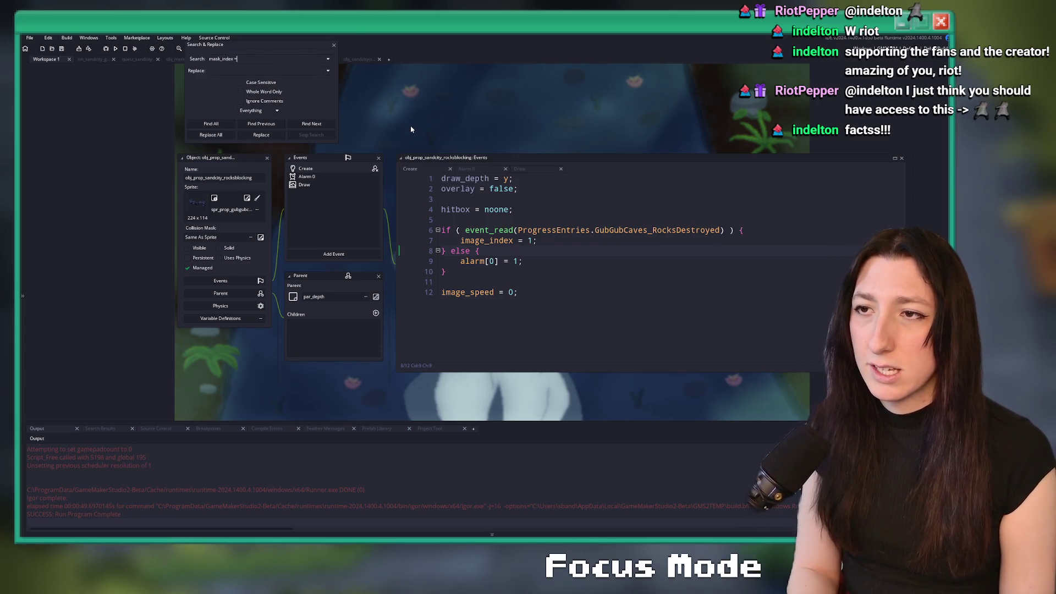
key(Return)
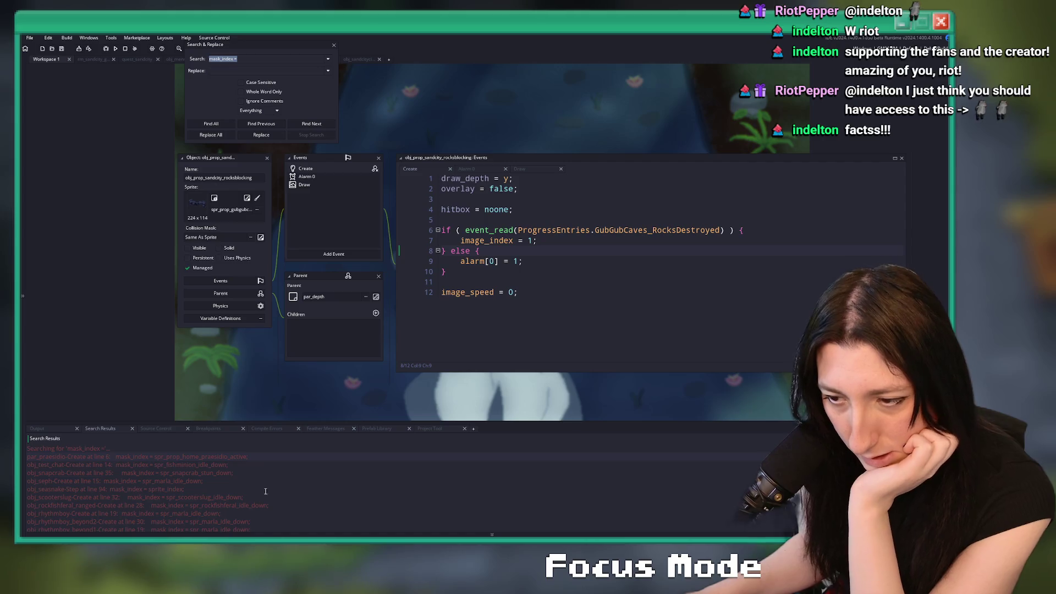
scroll(282, 489, down, 5)
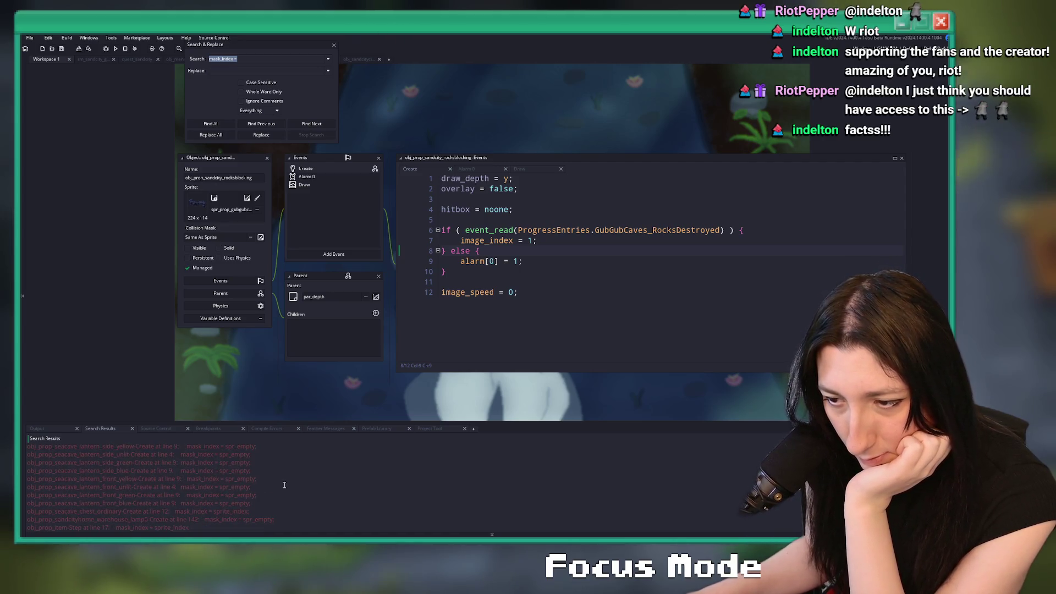
double_click(242, 480)
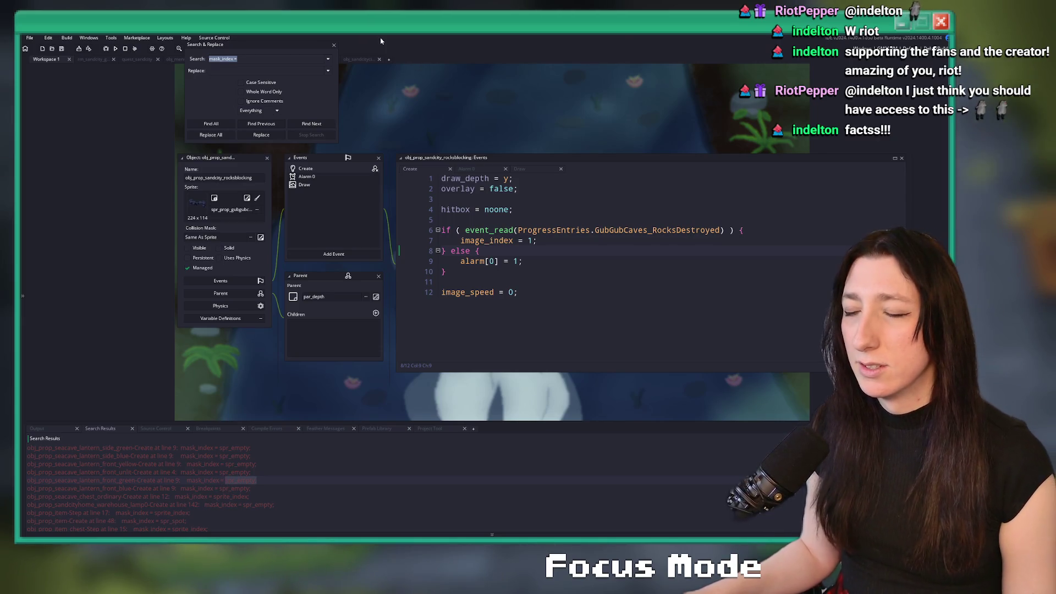
Step: Add 'mask_index = spr_empty;' after image_index = 1 in the destroyed branch and save
click(621, 238)
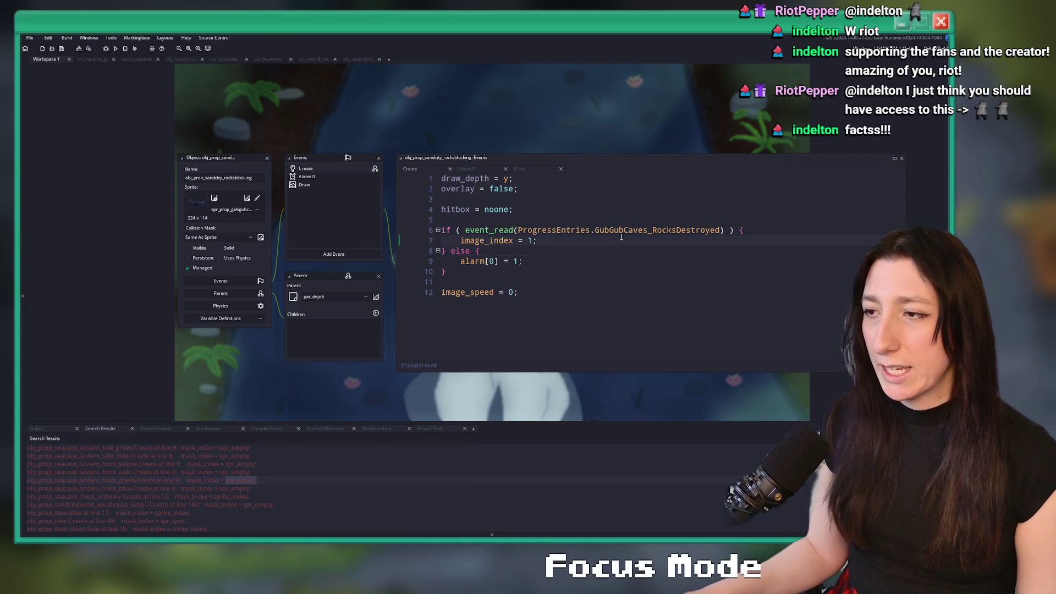
key(Return)
text(mask_index = spr_empty;)
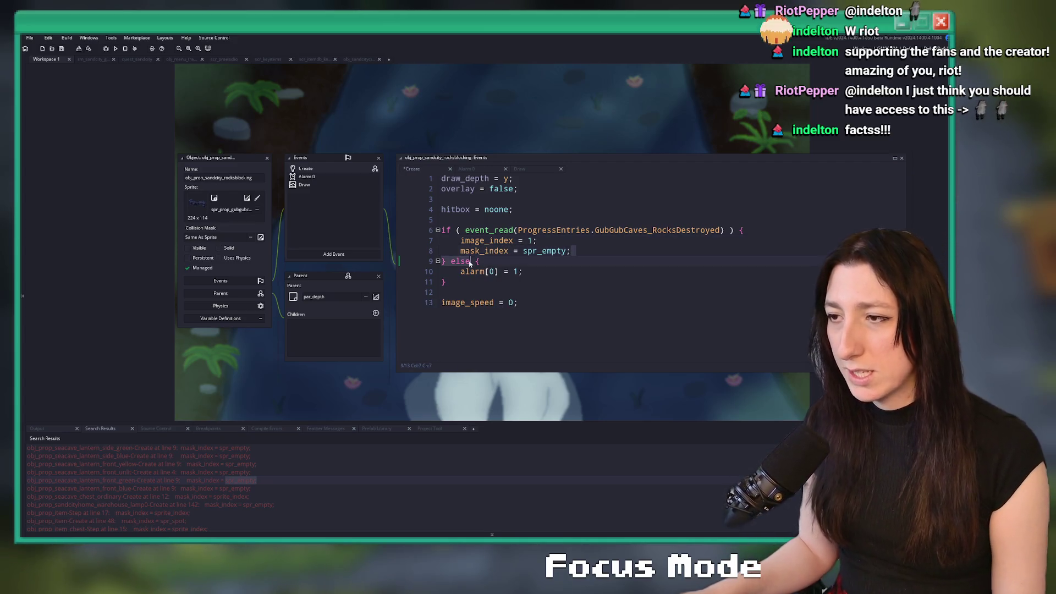
key(ctrl+s)
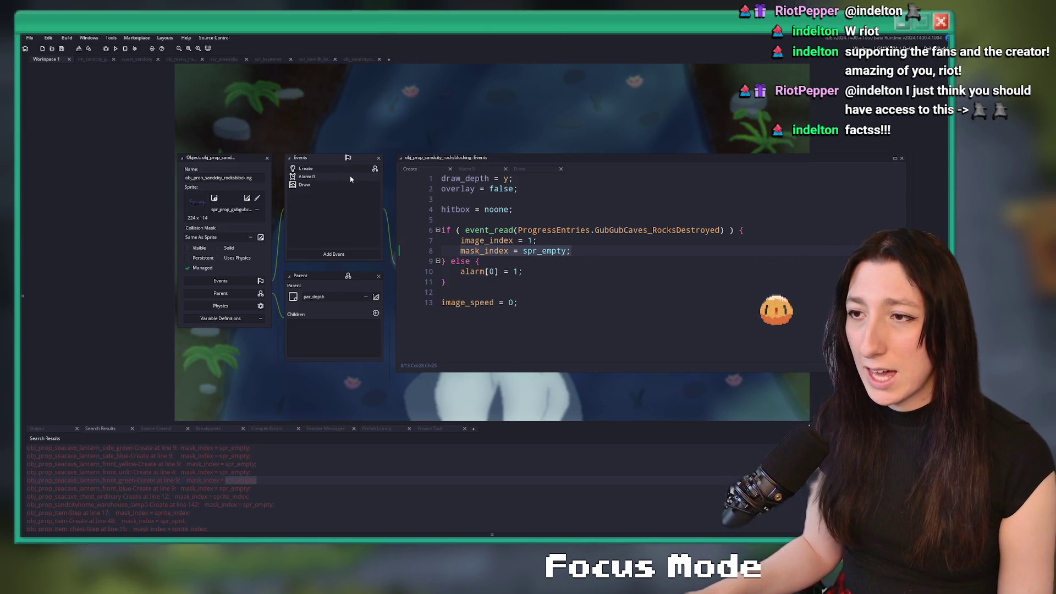
click(307, 175)
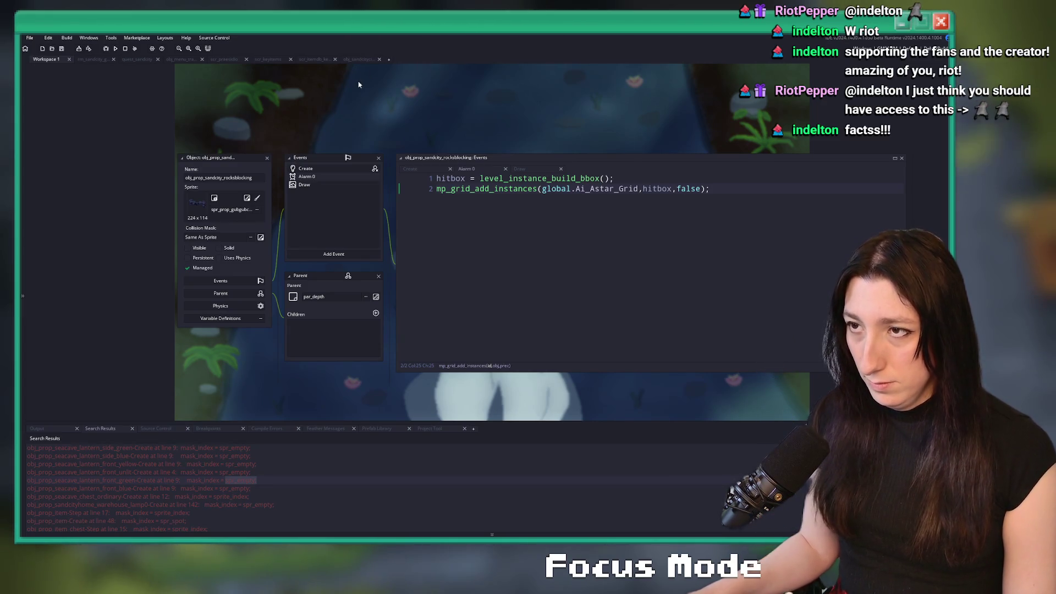
click(356, 59)
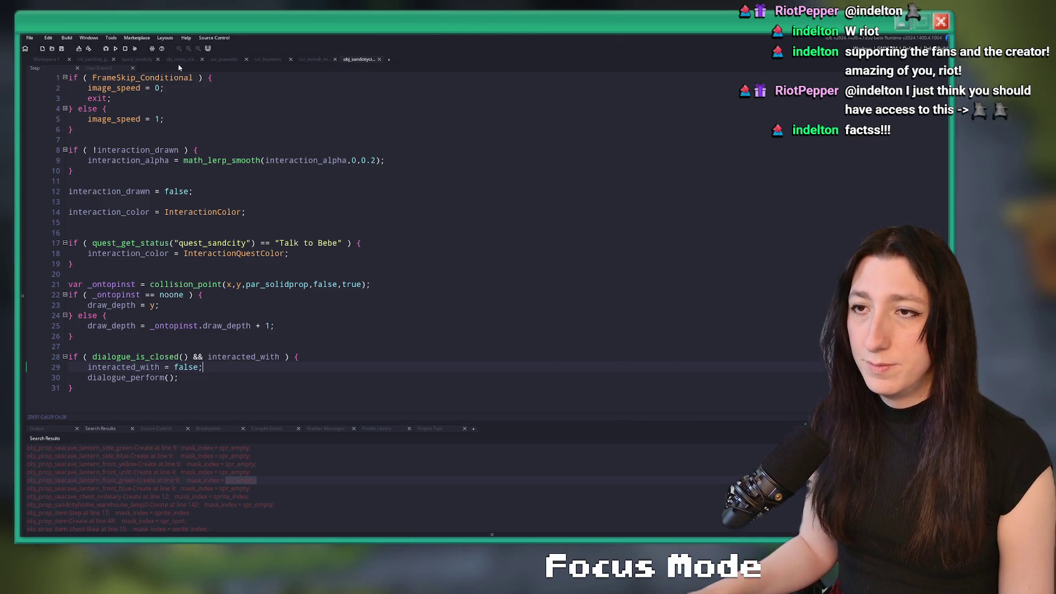
click(136, 58)
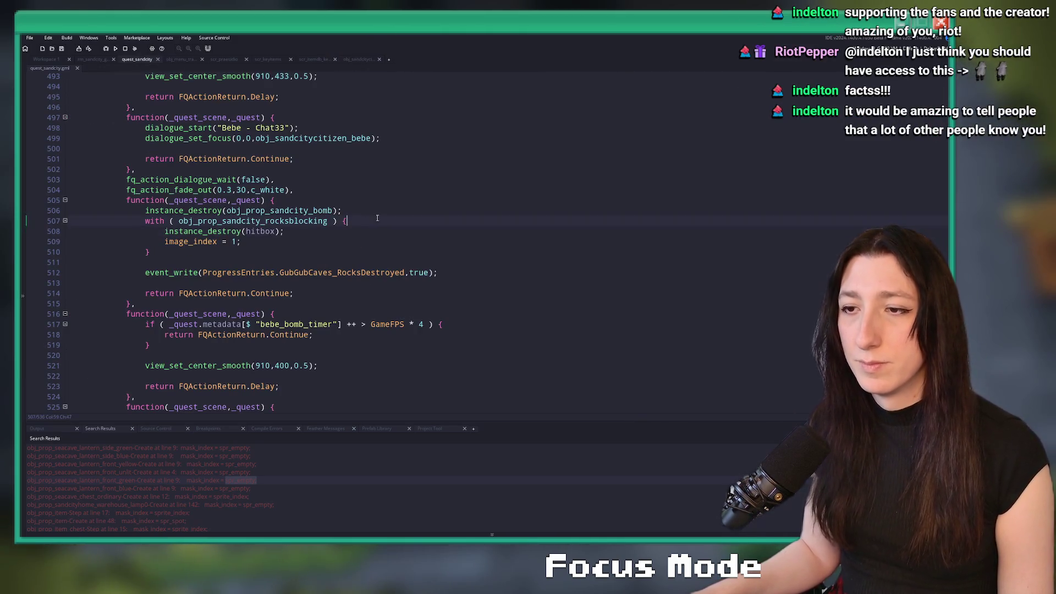
Step: Paste 'mask_index = spr_empty;' into the rocks block, move instance_destroy(hitbox) after image_index = 1, run
key(Return)
text(mask_index = spr_empty;)
click(306, 240)
key(ctrl+d)
key(Return)
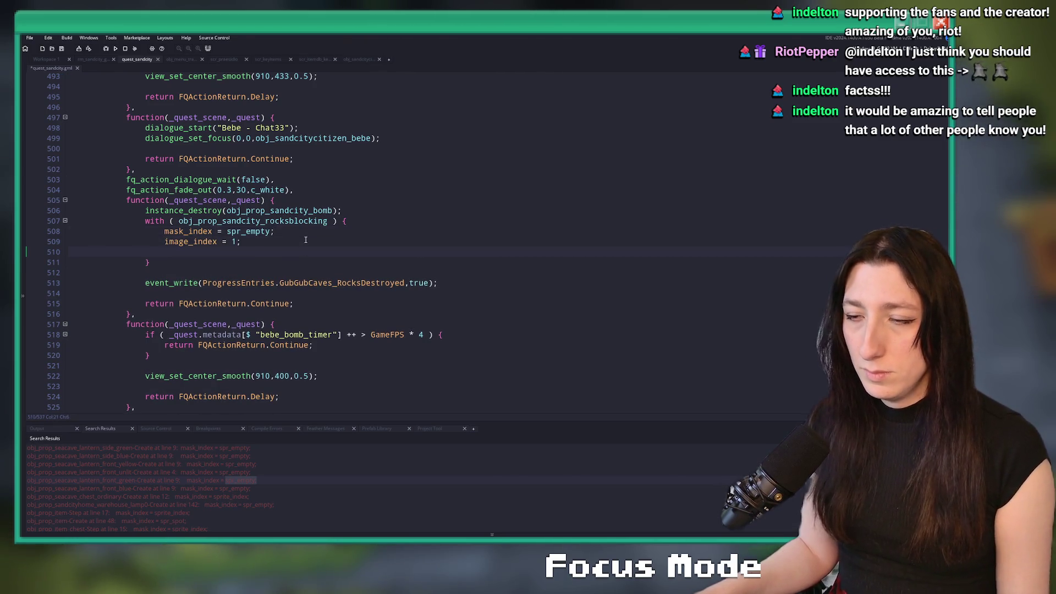
key(F5)
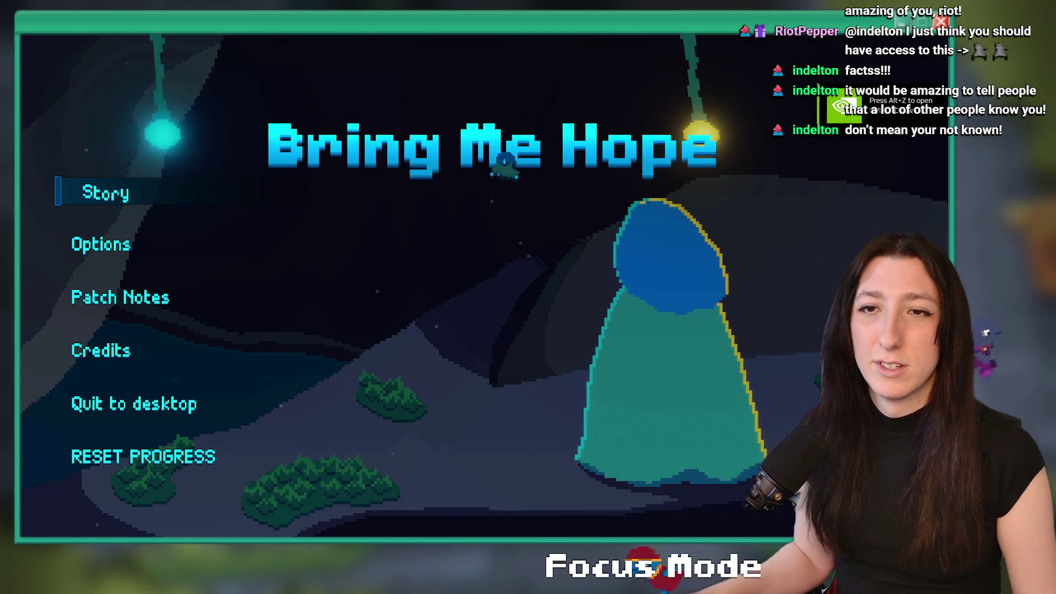
Step: Start Story, walk through Gub Gub Caves to 'That did the trick!', then return to GameMaker
click(97, 182)
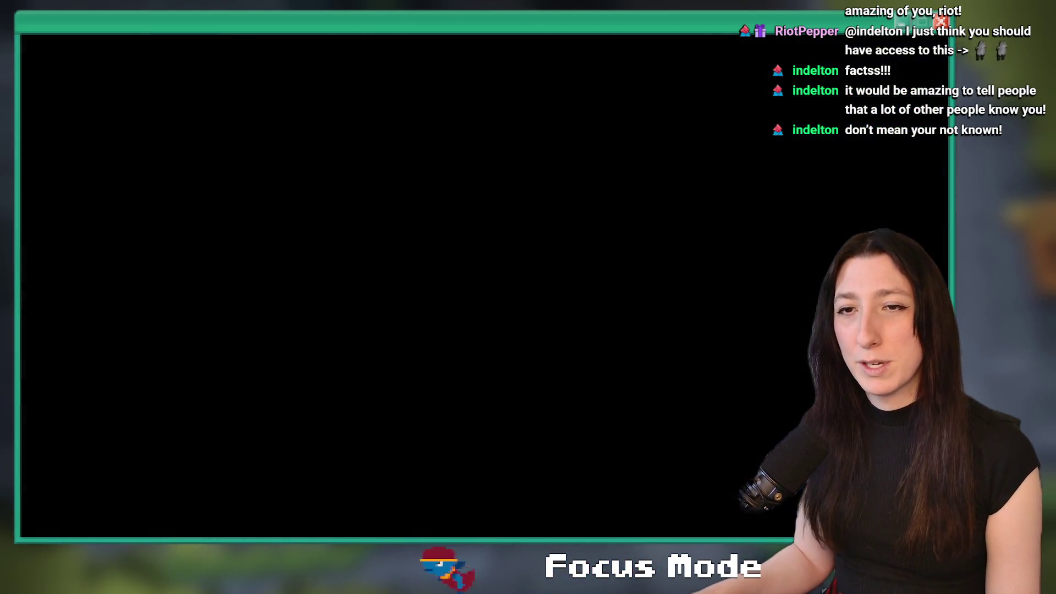
key(e)
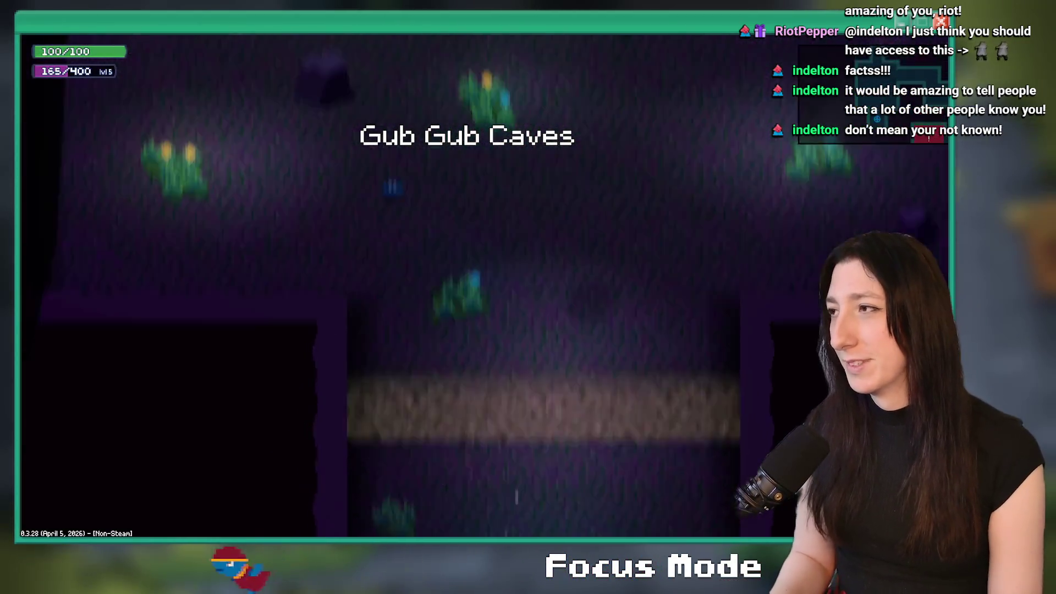
key(s)
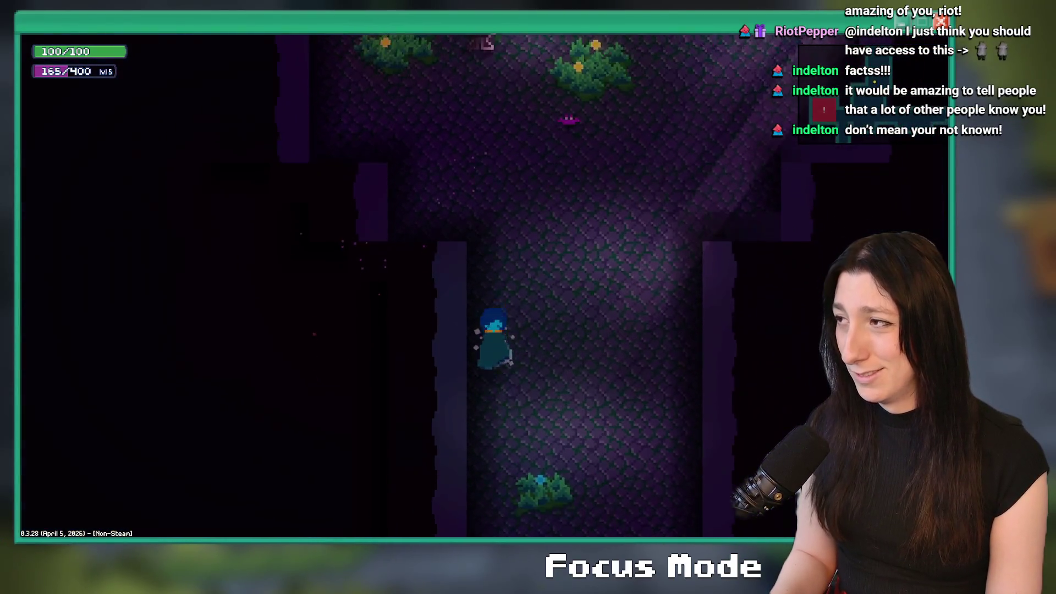
key(s)
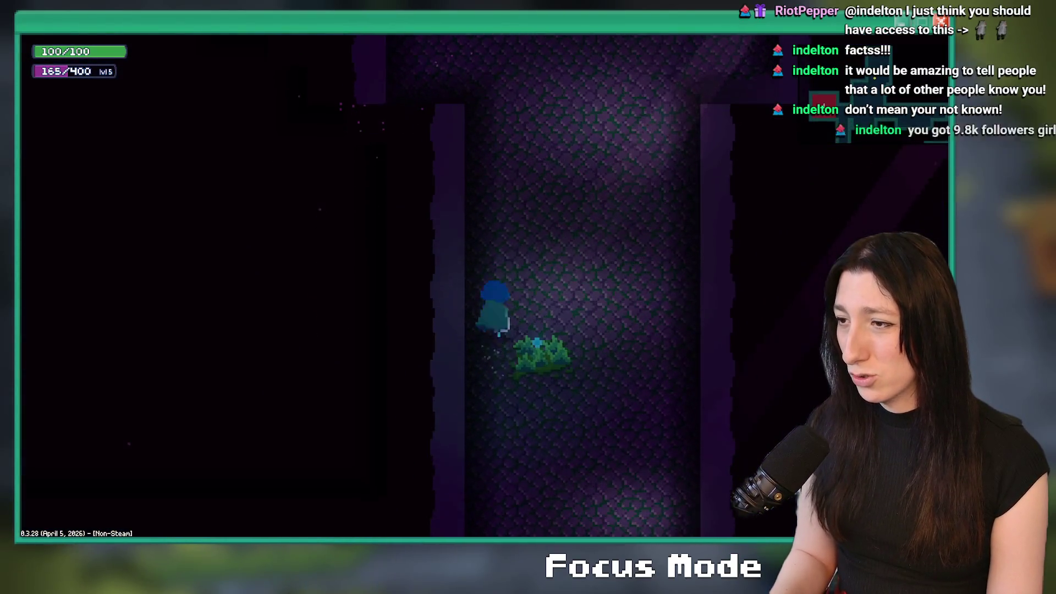
key(w)
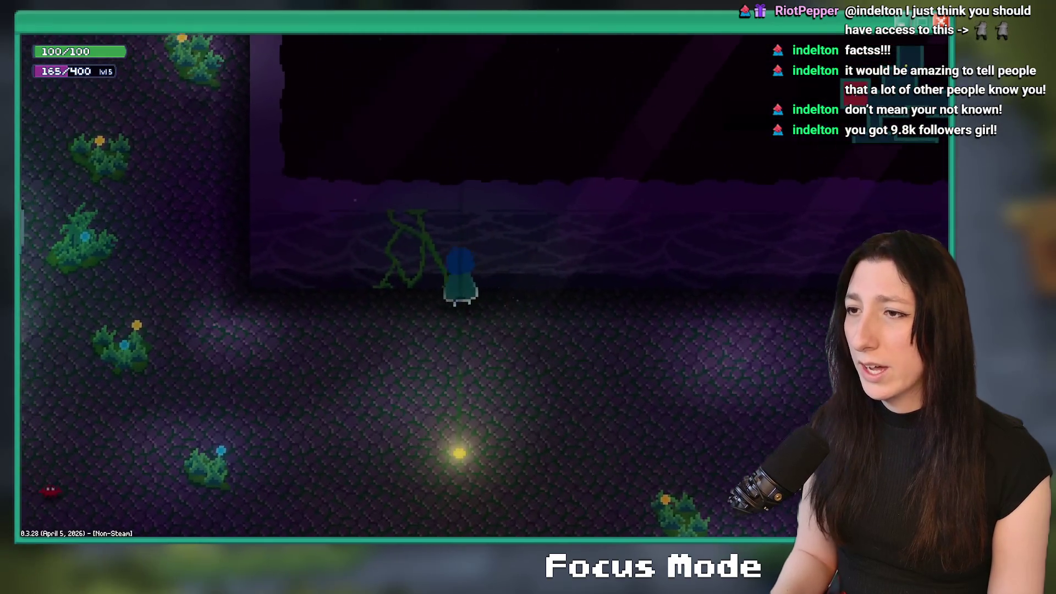
key(d)
key(d)
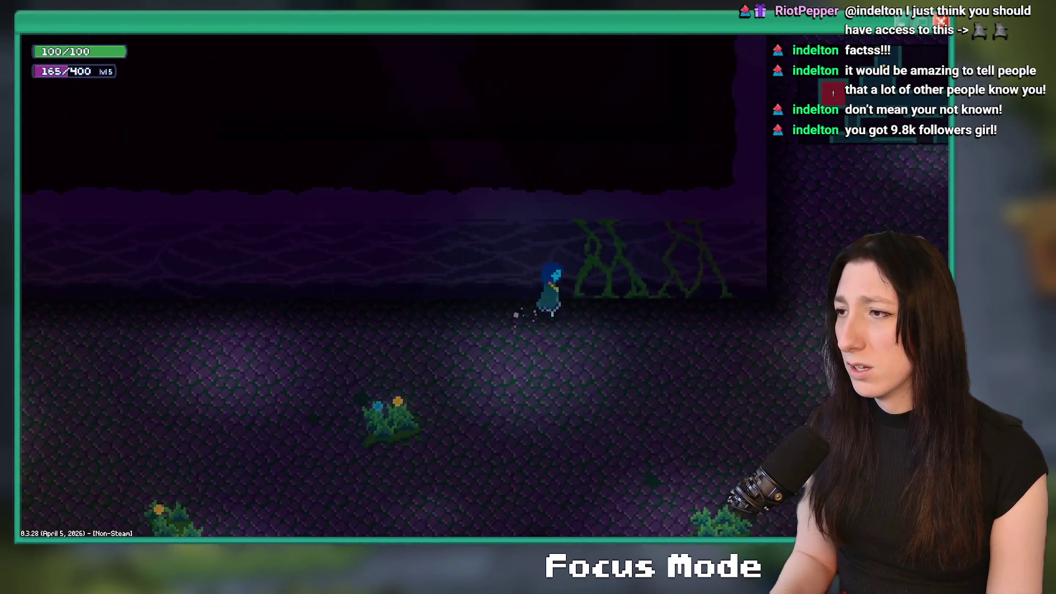
key(w)
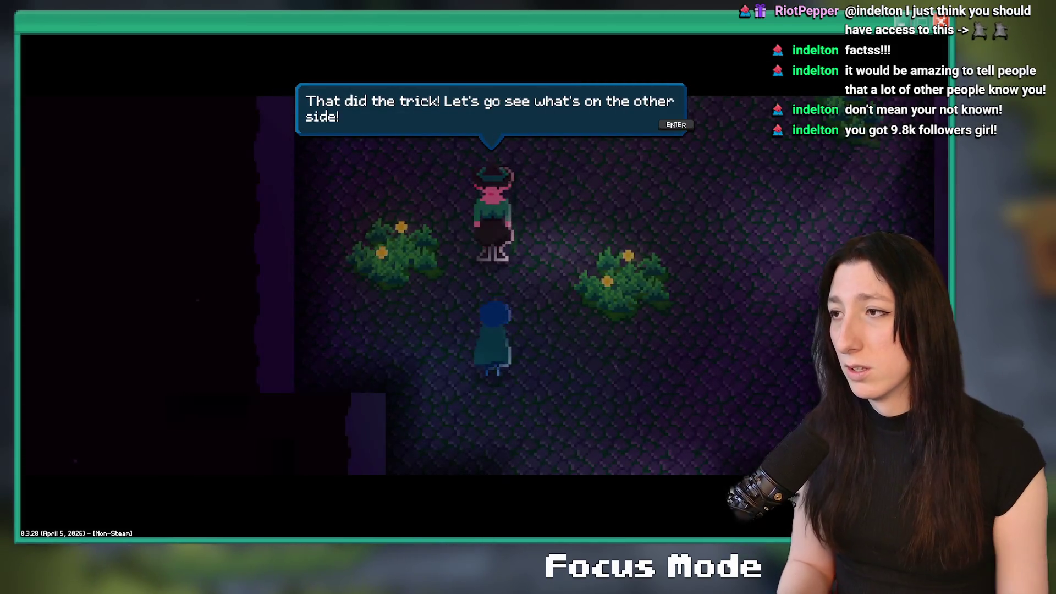
key(alt+Tab)
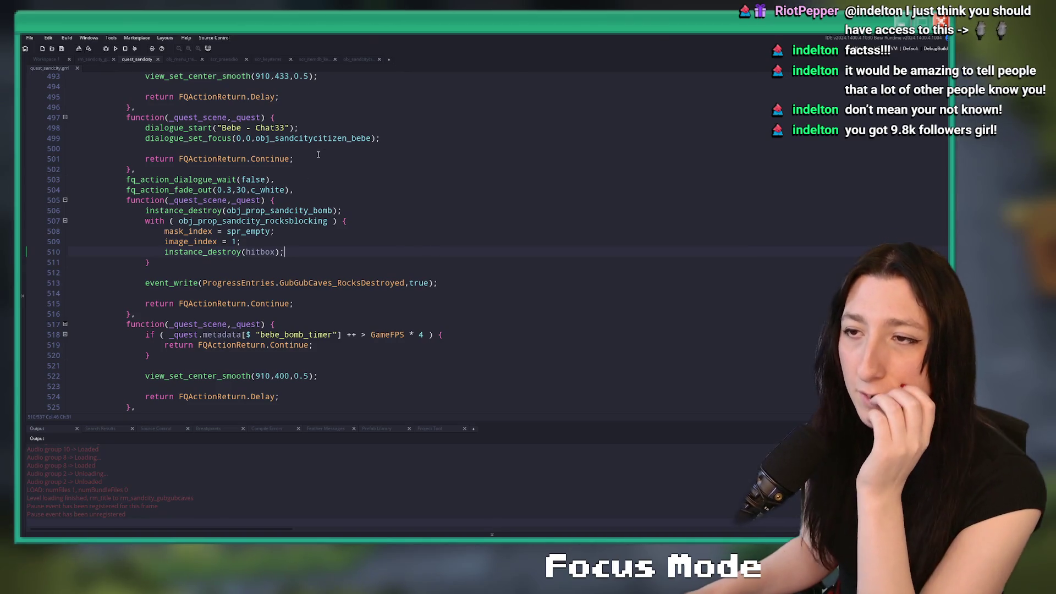
Step: Insert 'fq_action_dialogue_wait(false),' before the fade-out on line 532 and rebuild the game
scroll(286, 176, down, 4)
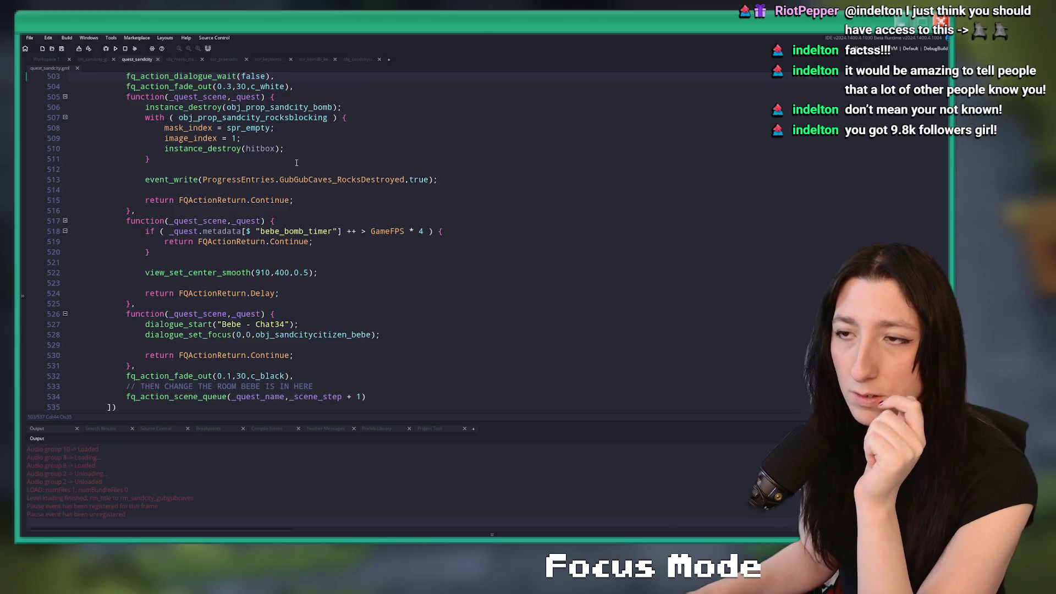
click(223, 78)
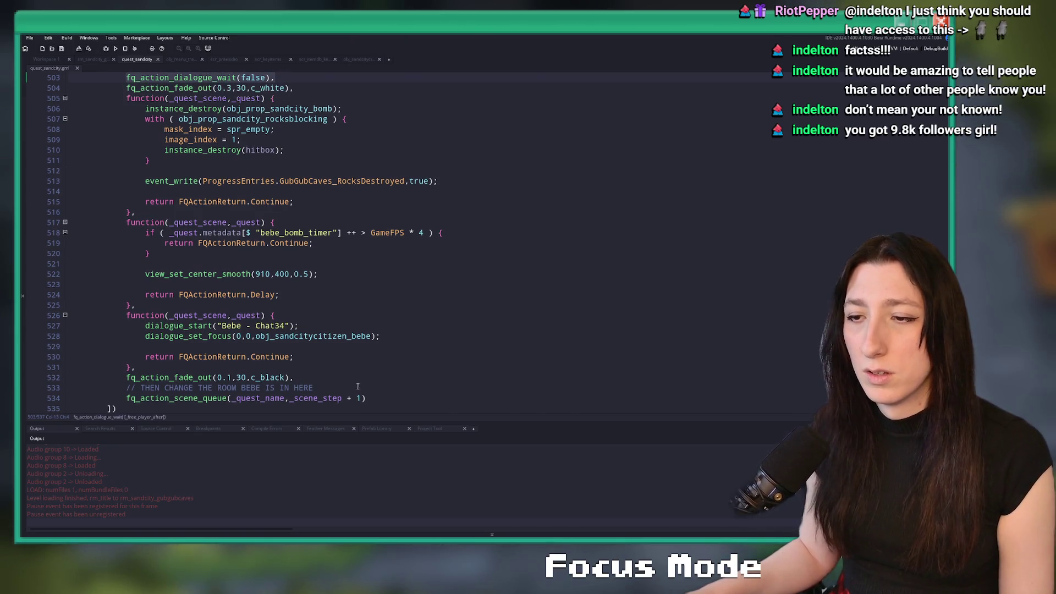
click(292, 366)
key(Return)
text(fq_action_dialogue_wait(false),)
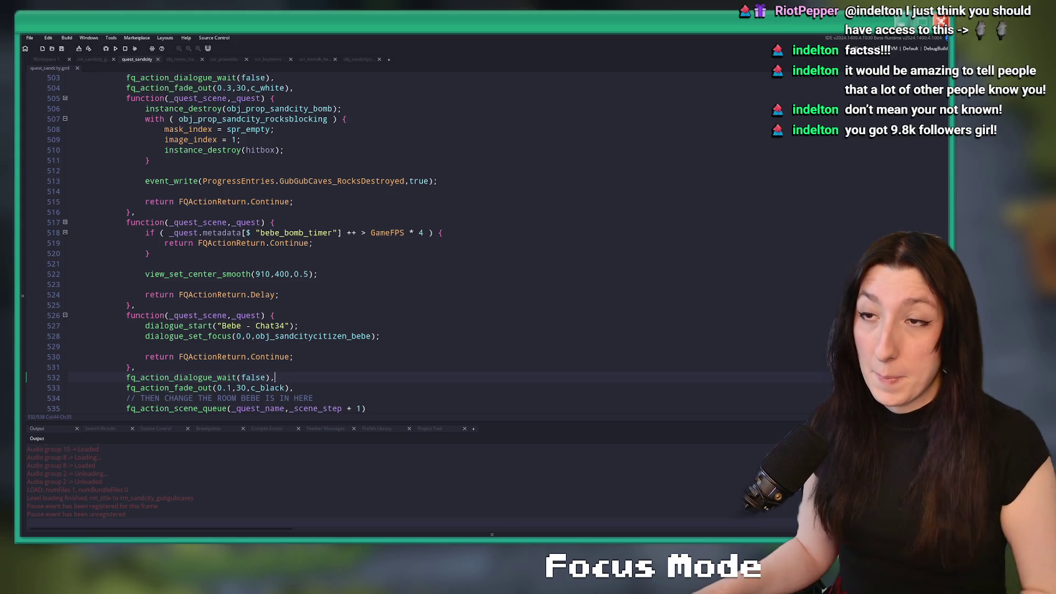
click(130, 49)
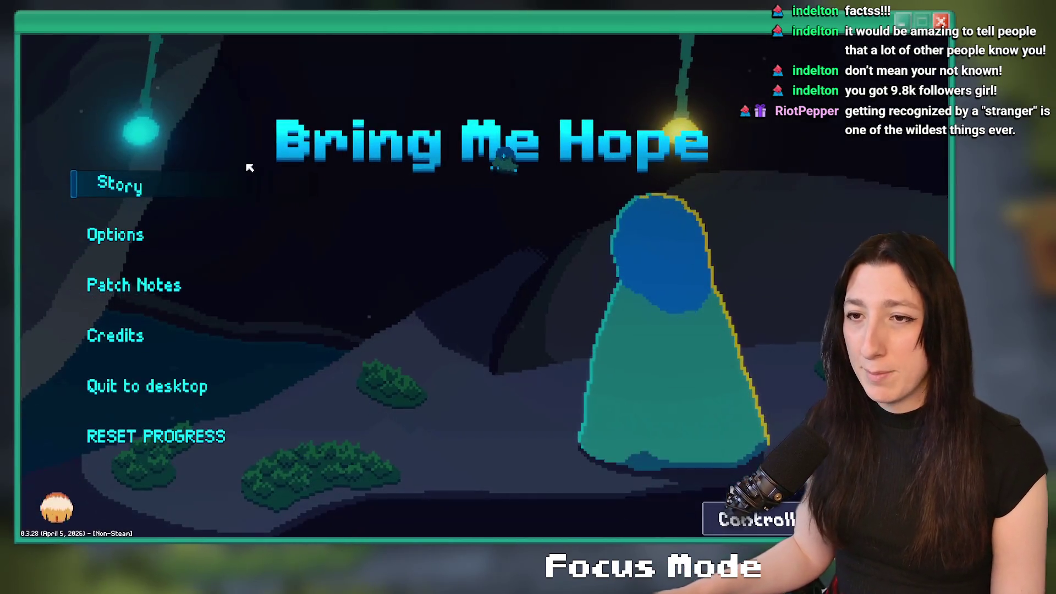
Step: Play Story into the dungeon, advance the bomb dialogue to the fade, then open rm_sandcity_gubgubcaves
click(132, 190)
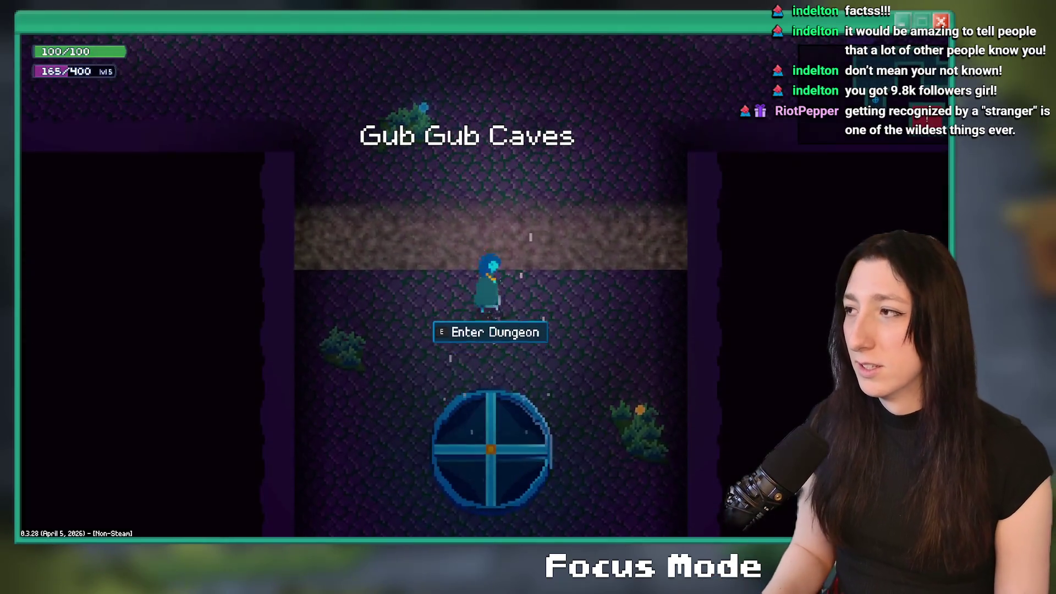
key(e)
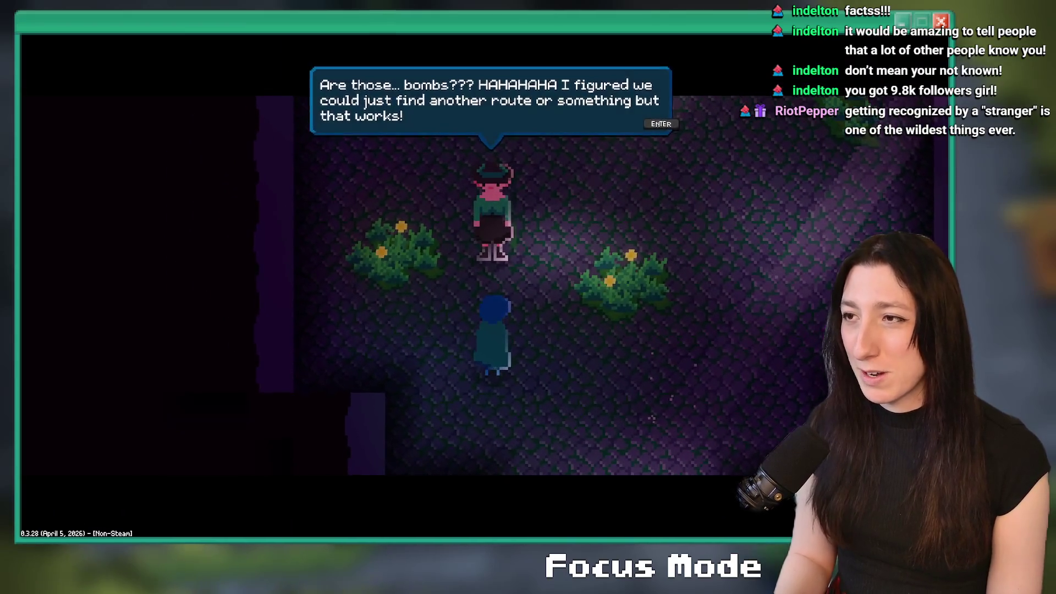
key(Return)
key(Return)
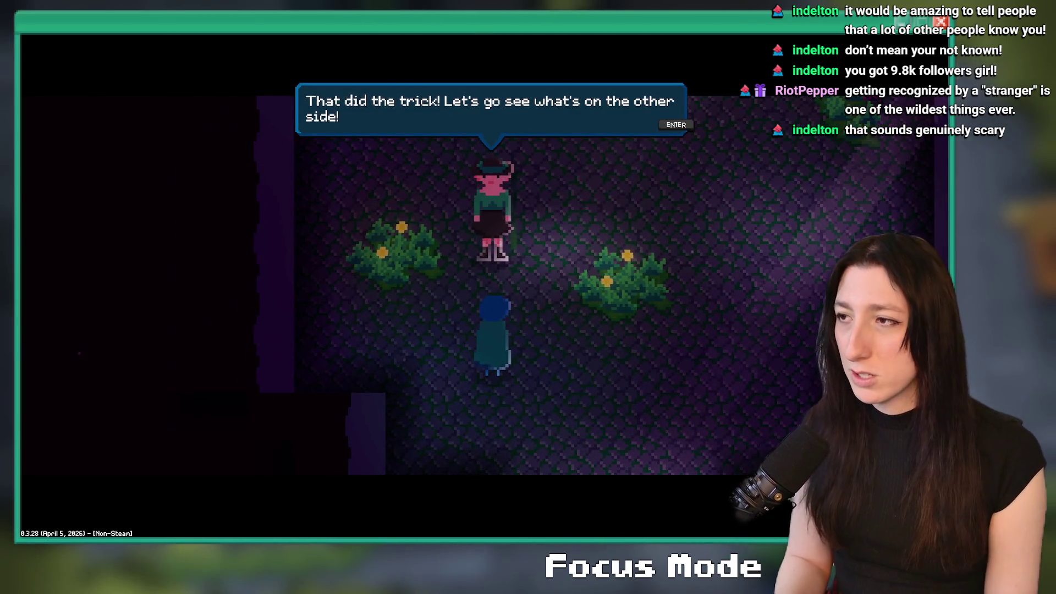
key(Return)
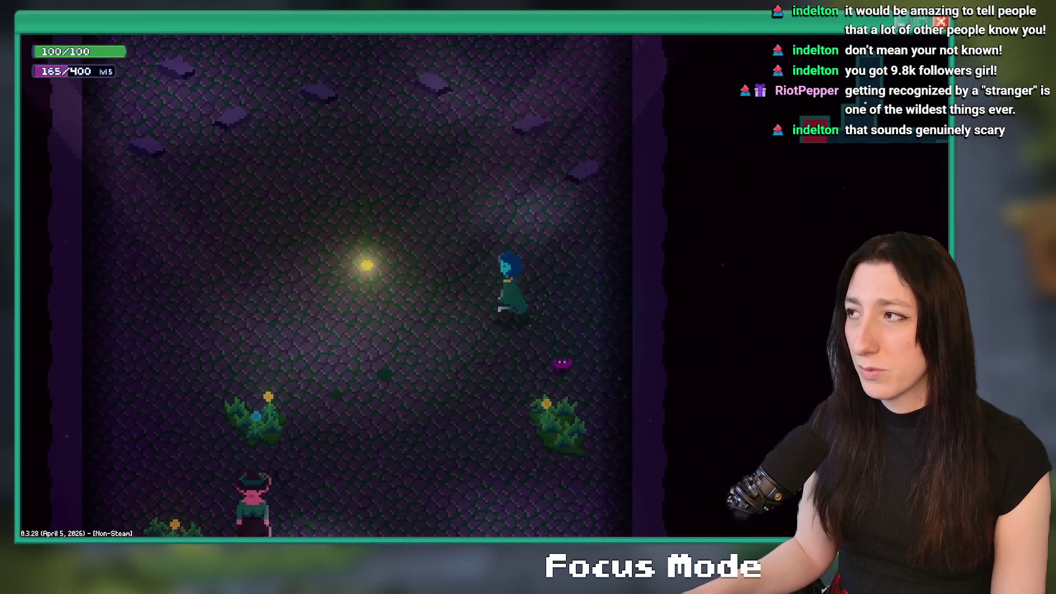
key(Escape)
click(101, 60)
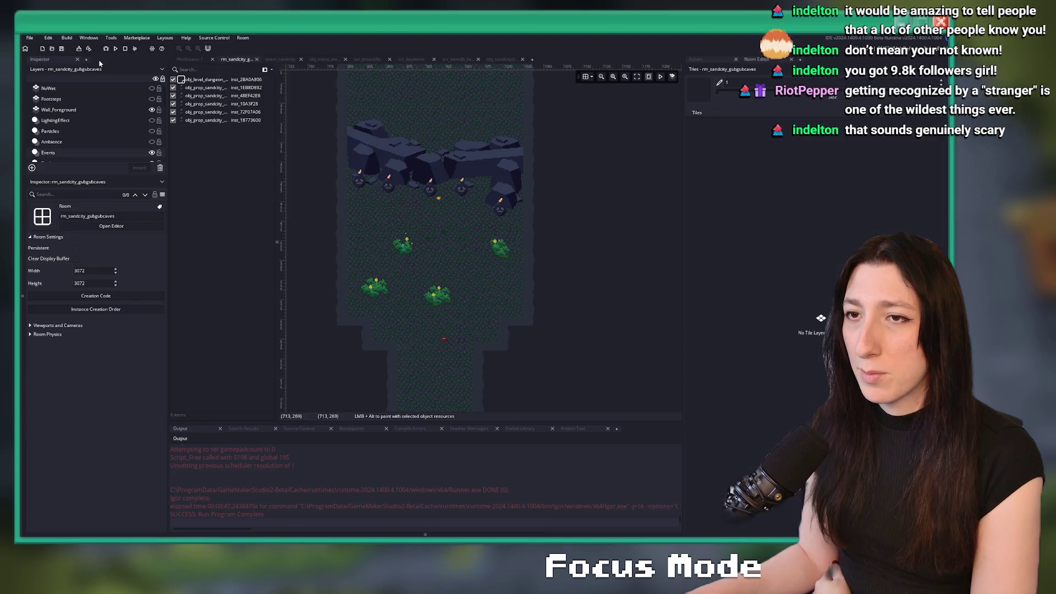
Step: Select the rocksblocking instance on Props_Instances and drag it right to 1091, 466
scroll(87, 139, down, 5)
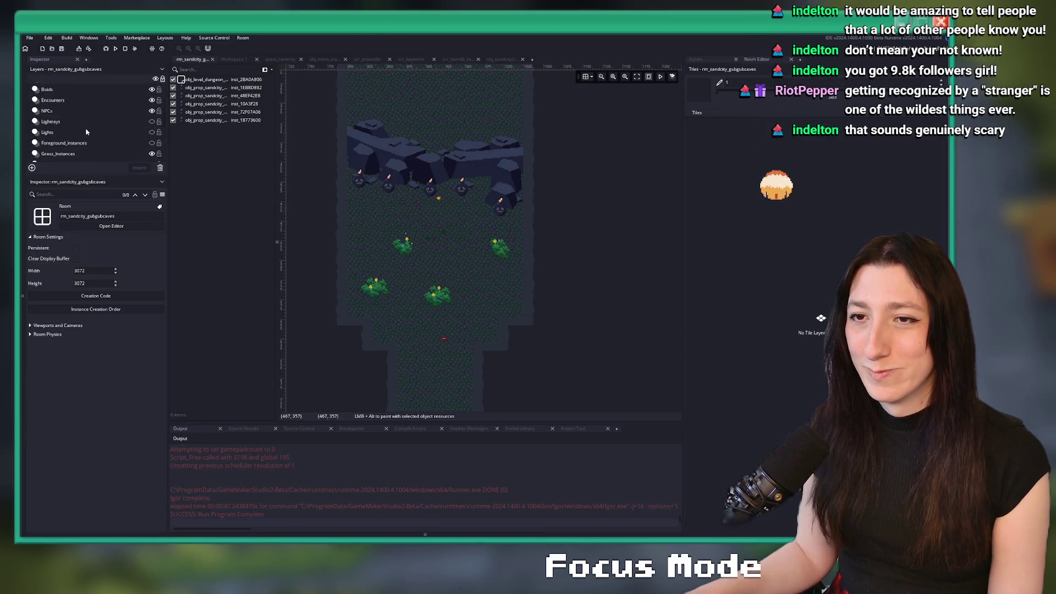
click(127, 133)
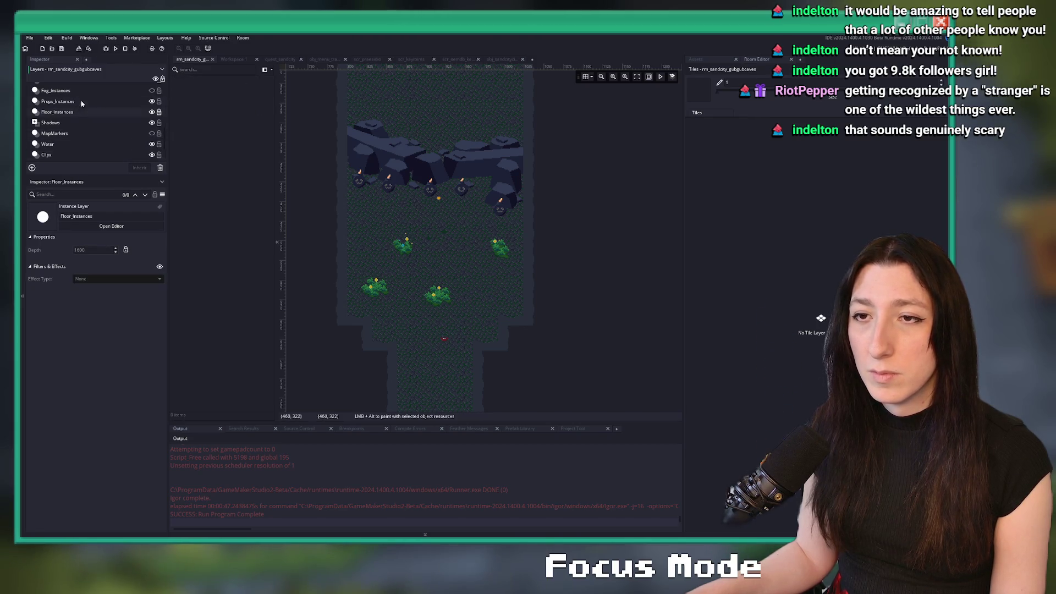
click(128, 103)
click(151, 103)
click(151, 103)
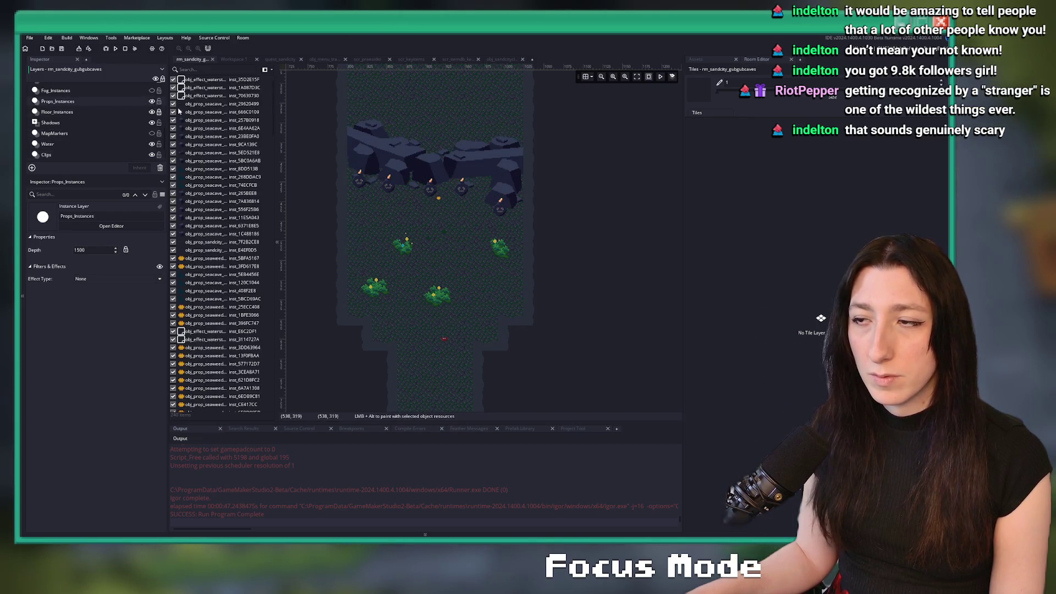
scroll(115, 147, down, 1)
scroll(114, 145, up, 2)
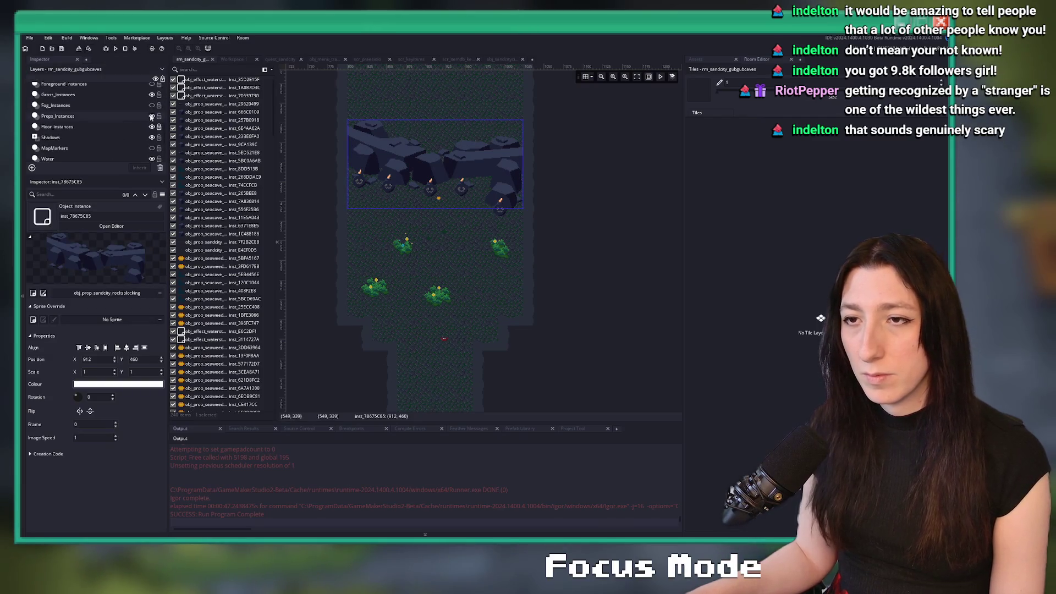
drag(358, 198, 499, 203)
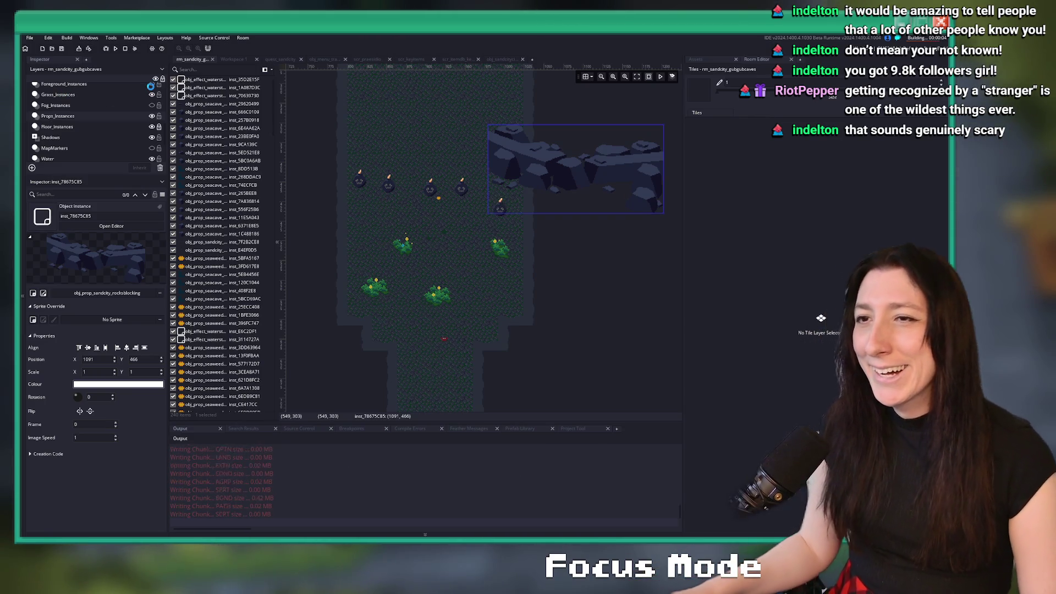
click(280, 59)
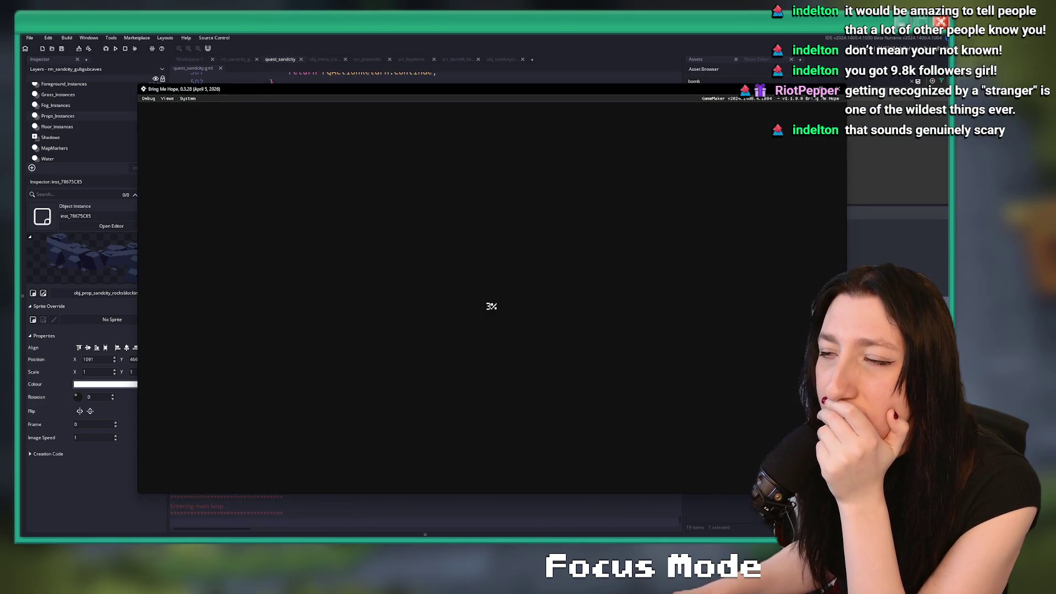
Step: Start Story from the title menu of the fresh test build
scroll(444, 246, down, 3)
scroll(445, 246, up, 4)
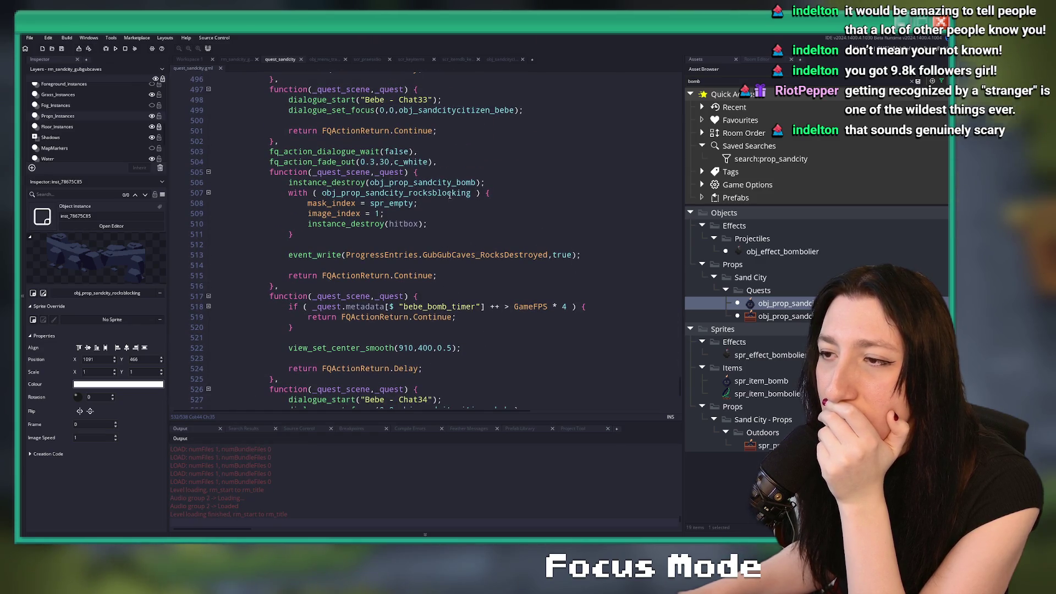
mouse_move(449, 194)
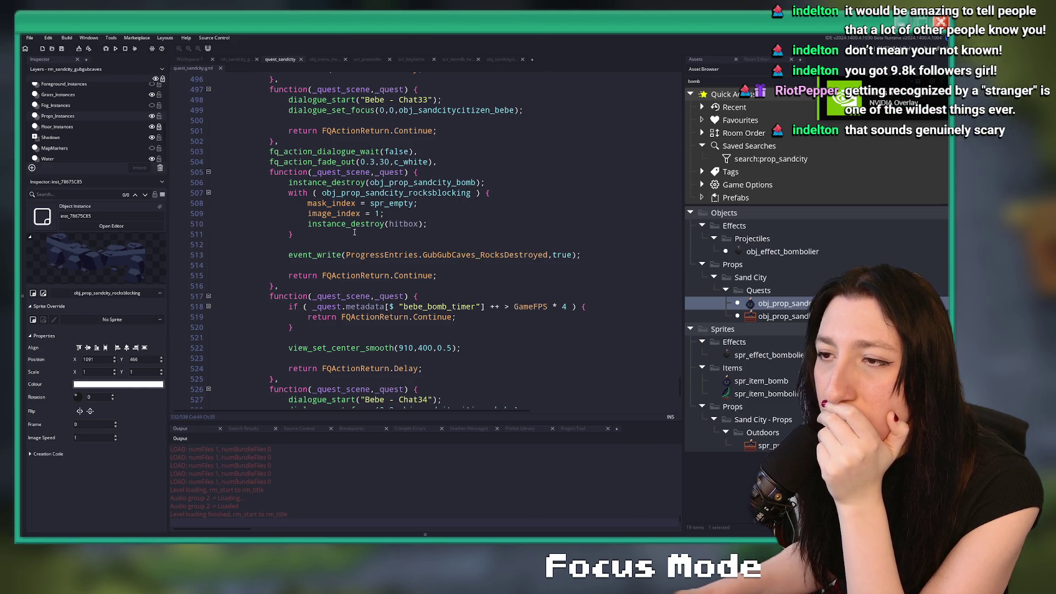
scroll(368, 216, up, 1)
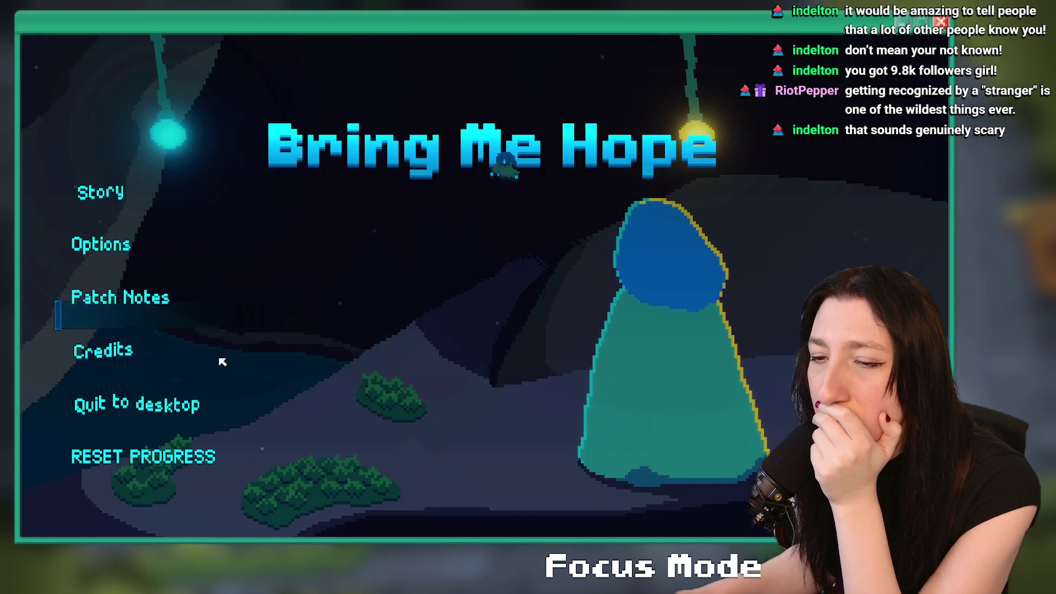
click(102, 189)
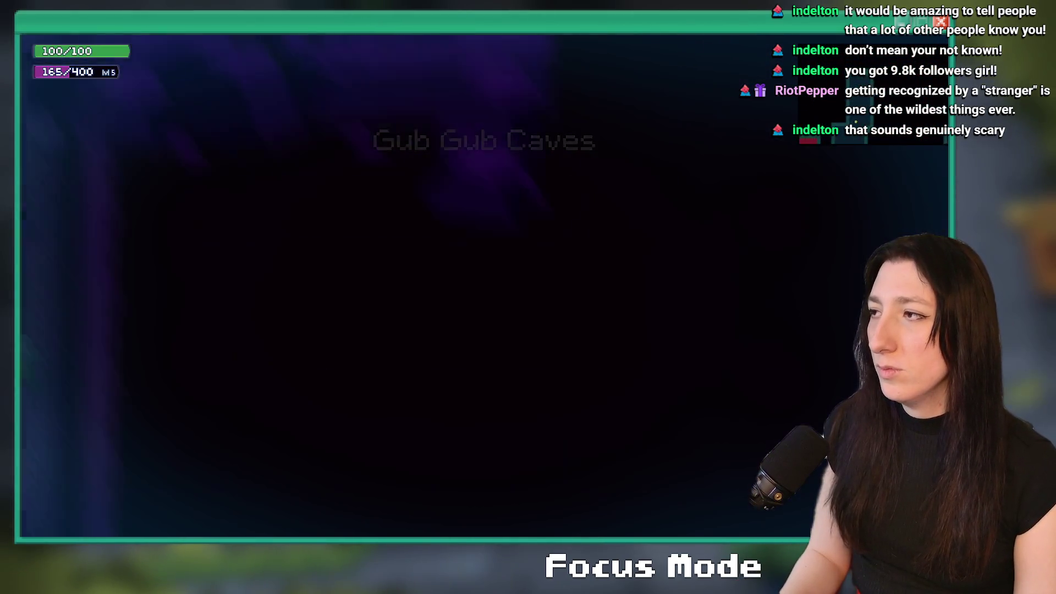
Step: Walk around Gub Gub Caves past the moved rocks, close the game, and return to the room
key(s)
key(d)
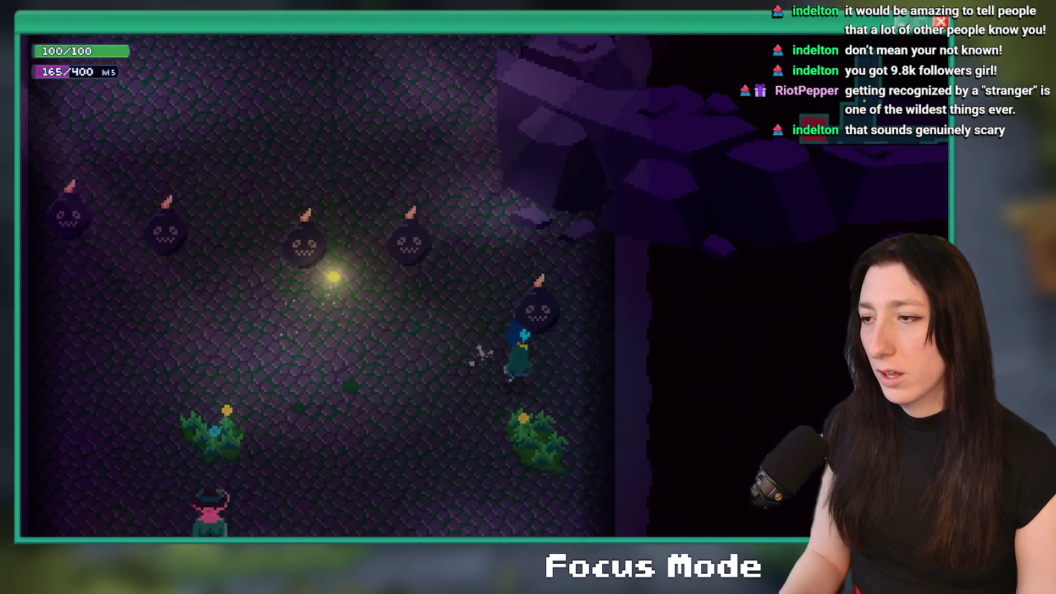
key(w)
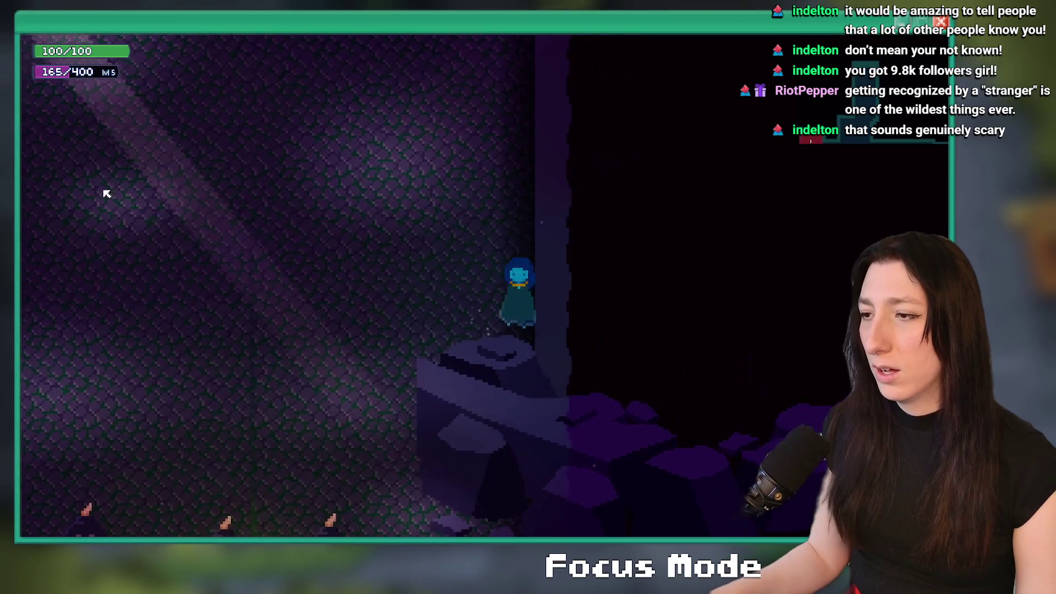
key(a)
key(s)
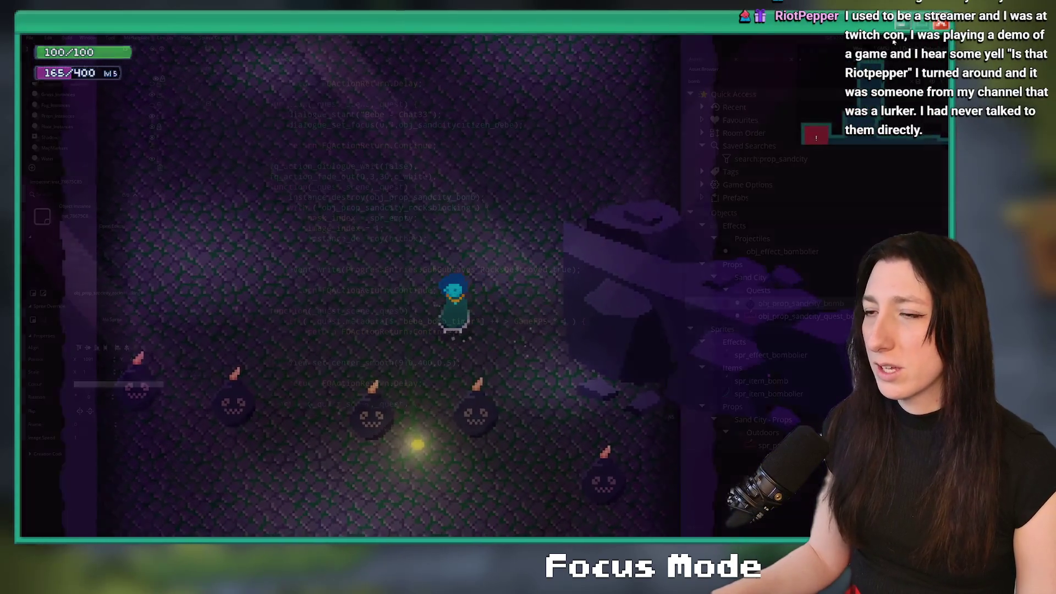
key(alt+F4)
click(240, 60)
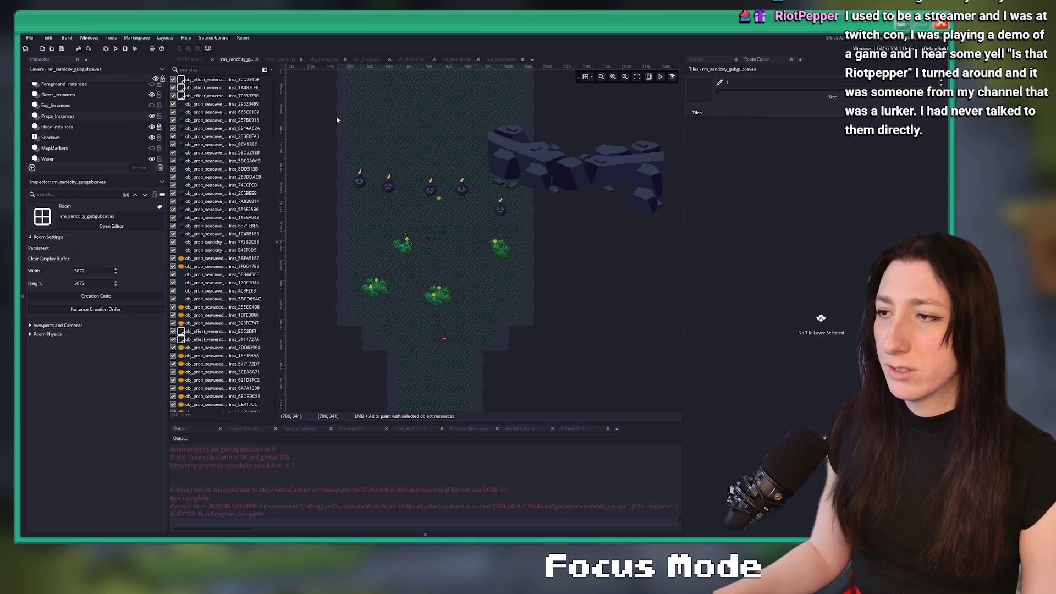
Step: Open the rocksblocking object from its instance and look up mp_grid_add_instances in the manual
click(352, 126)
click(191, 59)
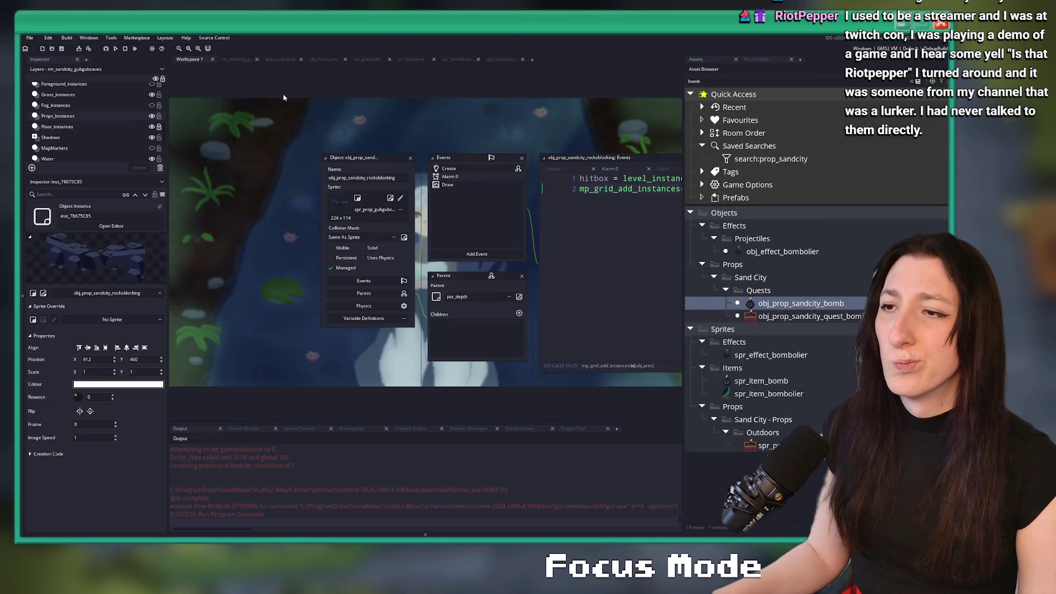
click(605, 157)
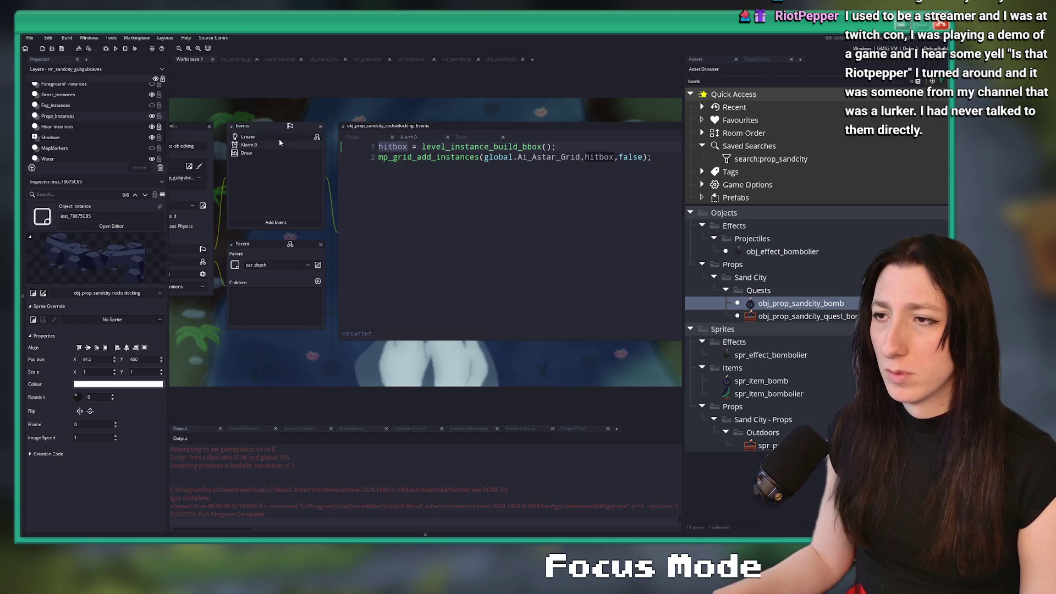
middle_click(421, 157)
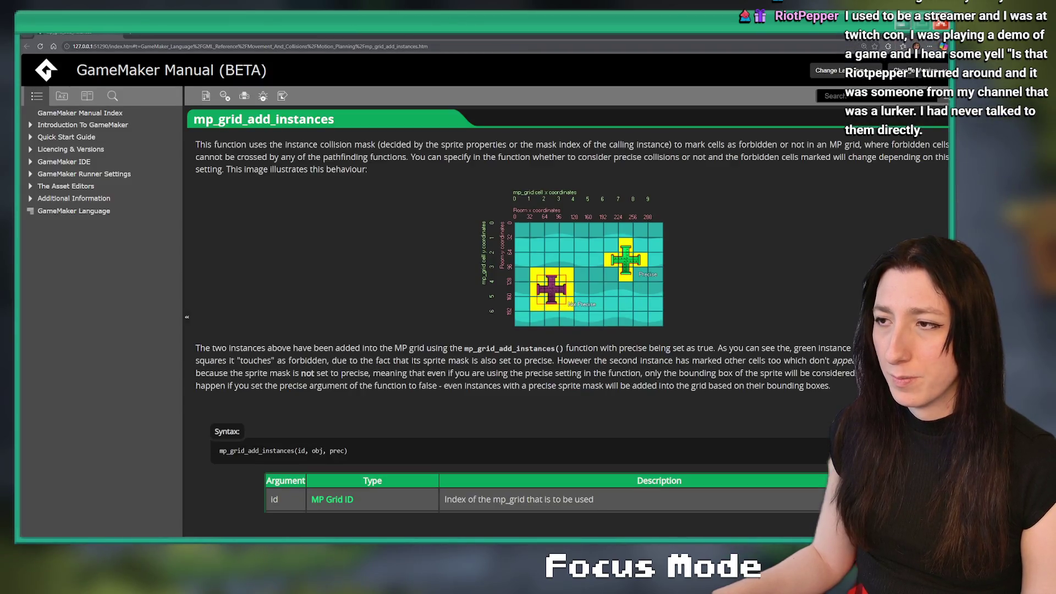
key(alt+Tab)
Step: Review the Draw, Alarm 0 and level_instance_build_bbox code, ending on the Create event's hitbox line
click(246, 154)
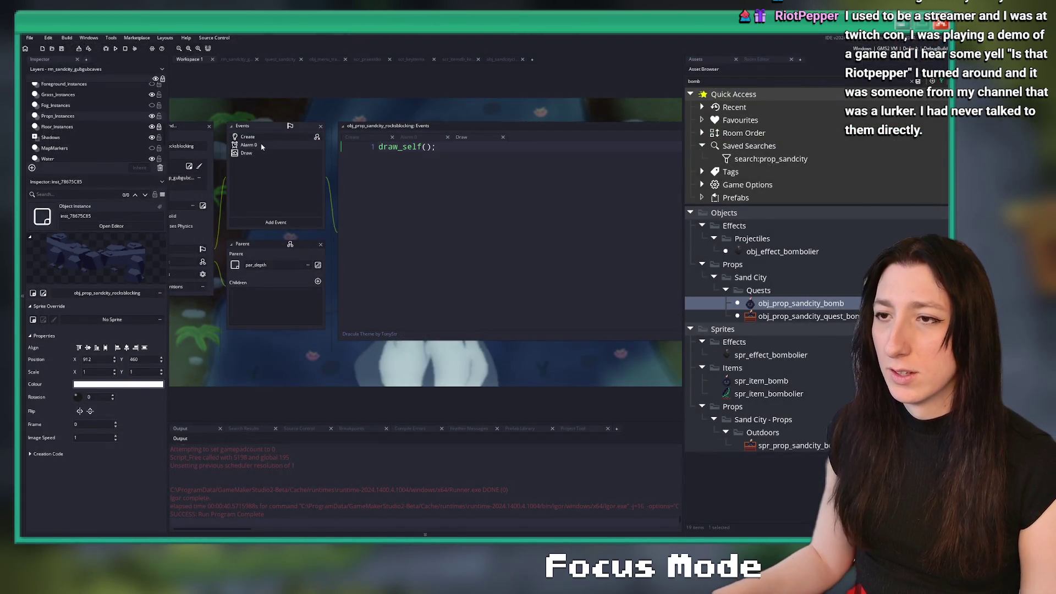
click(263, 146)
middle_click(443, 146)
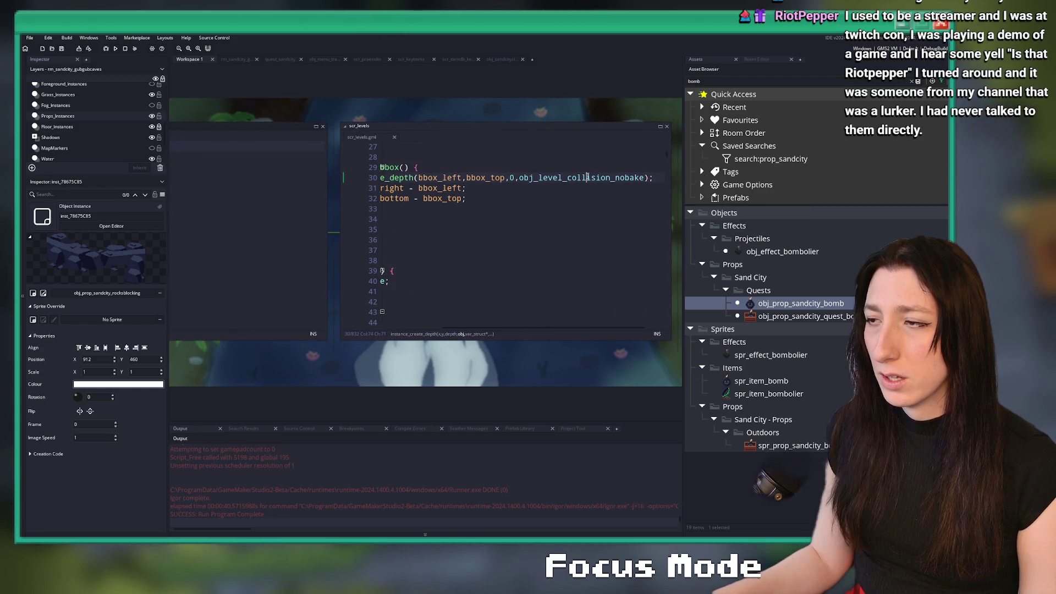
click(506, 198)
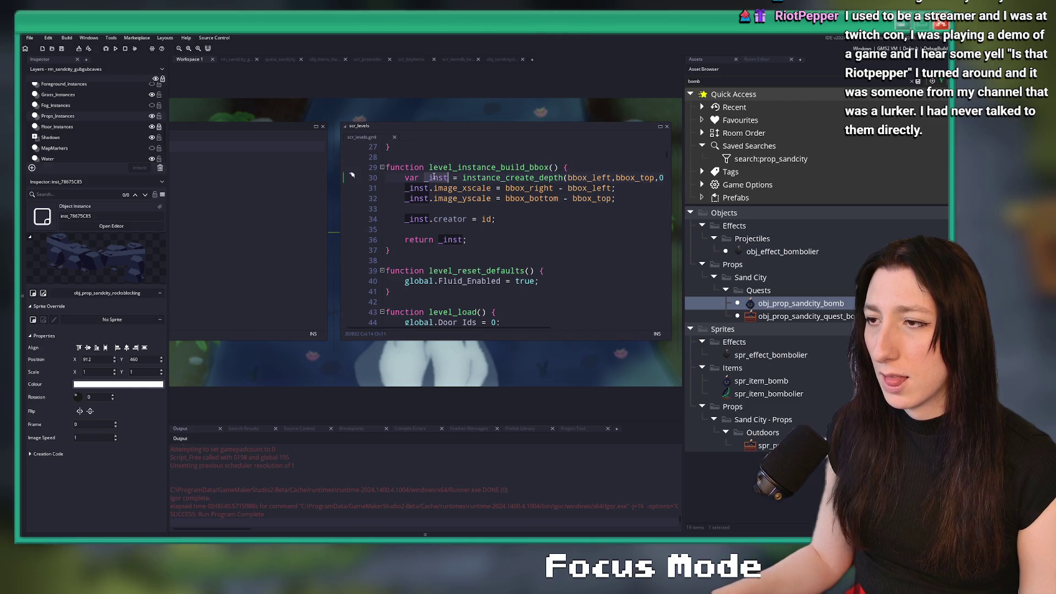
middle_click(370, 140)
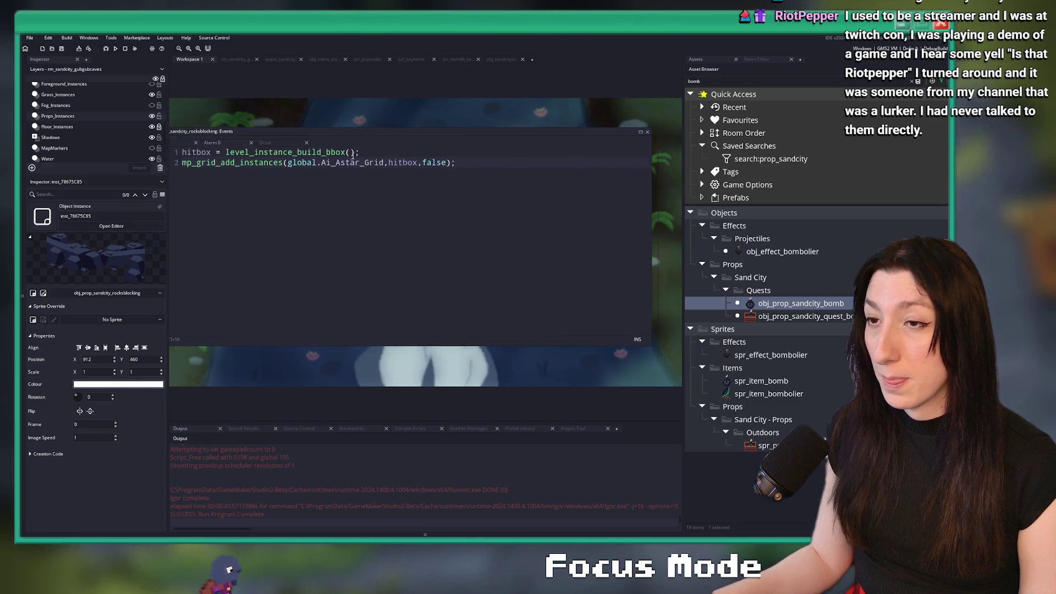
click(297, 119)
click(330, 157)
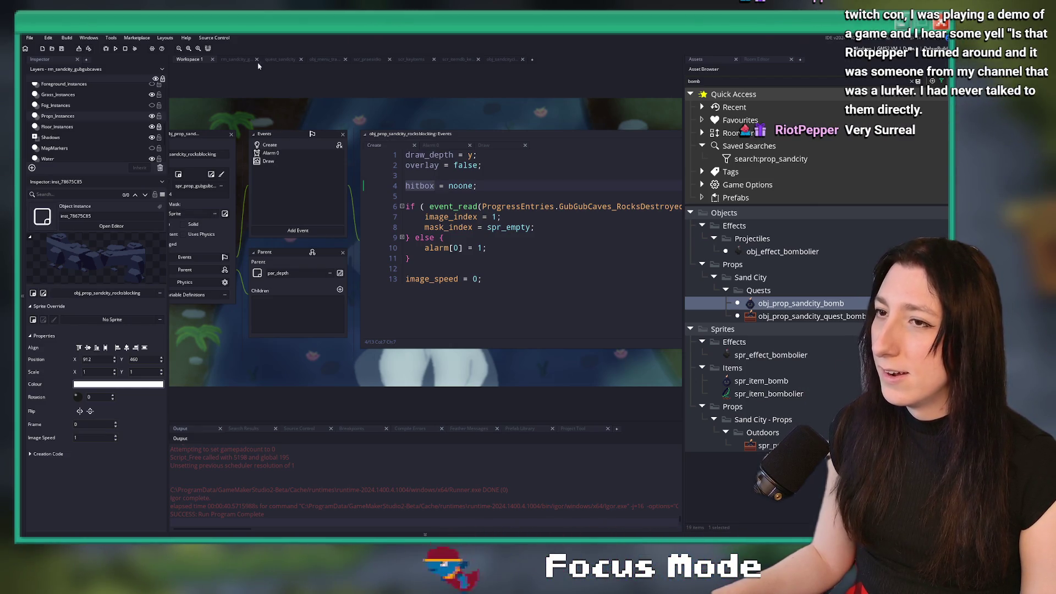
Step: In quest_sandcity, add show_message(hitbox); on a new line after instance_destroy(hitbox)
key(ctrl+Tab)
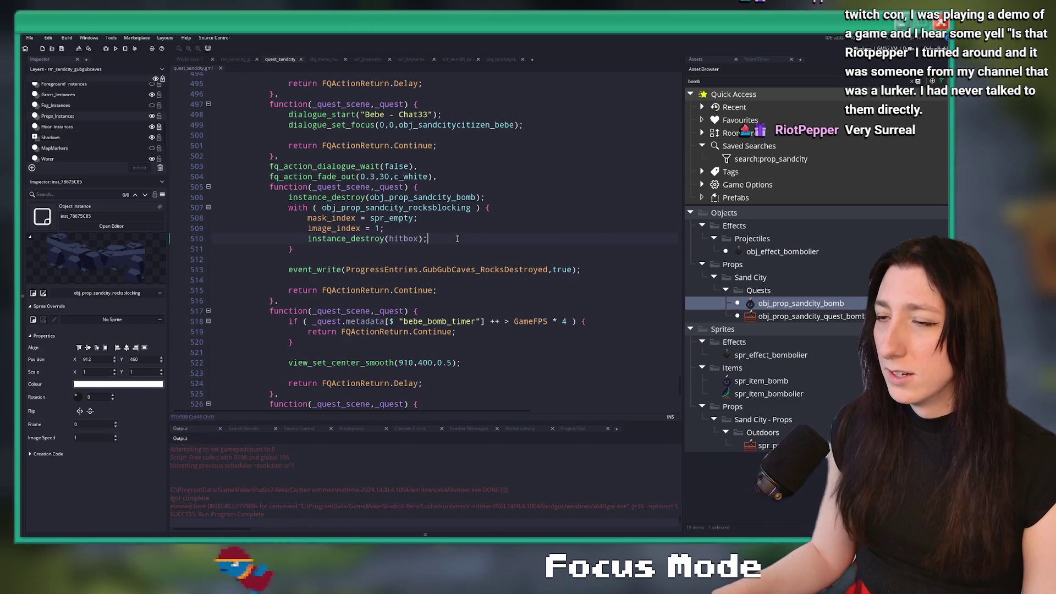
click(465, 239)
click(425, 219)
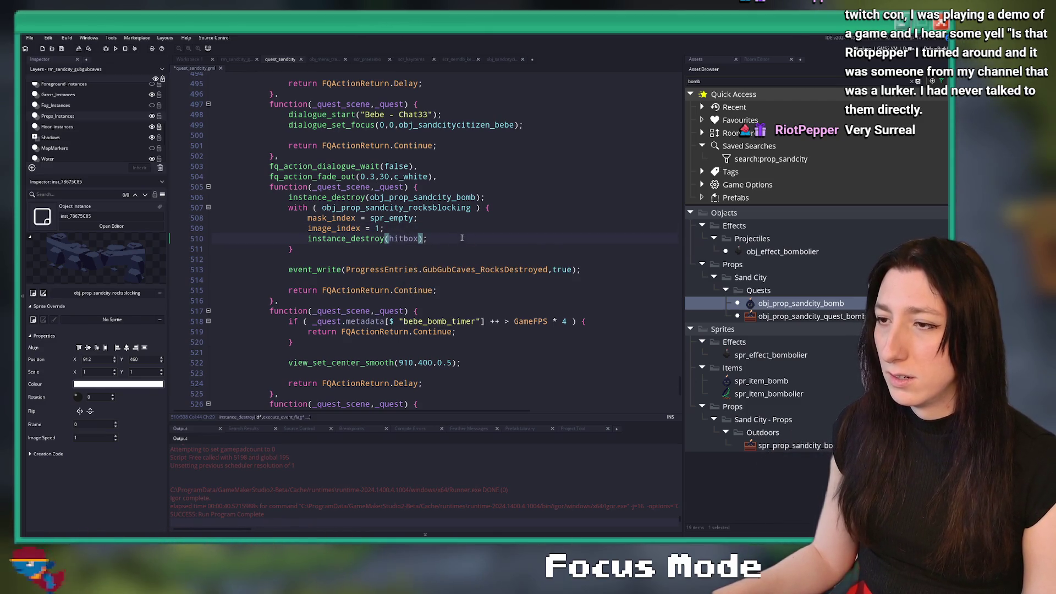
click(428, 239)
key(Return)
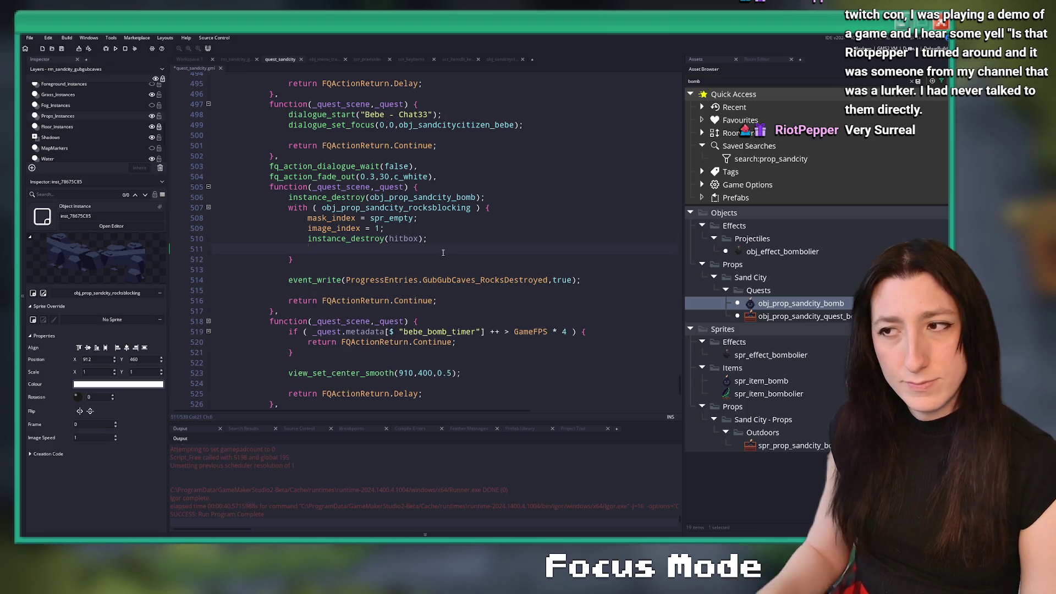
text(show_message(hitbox);)
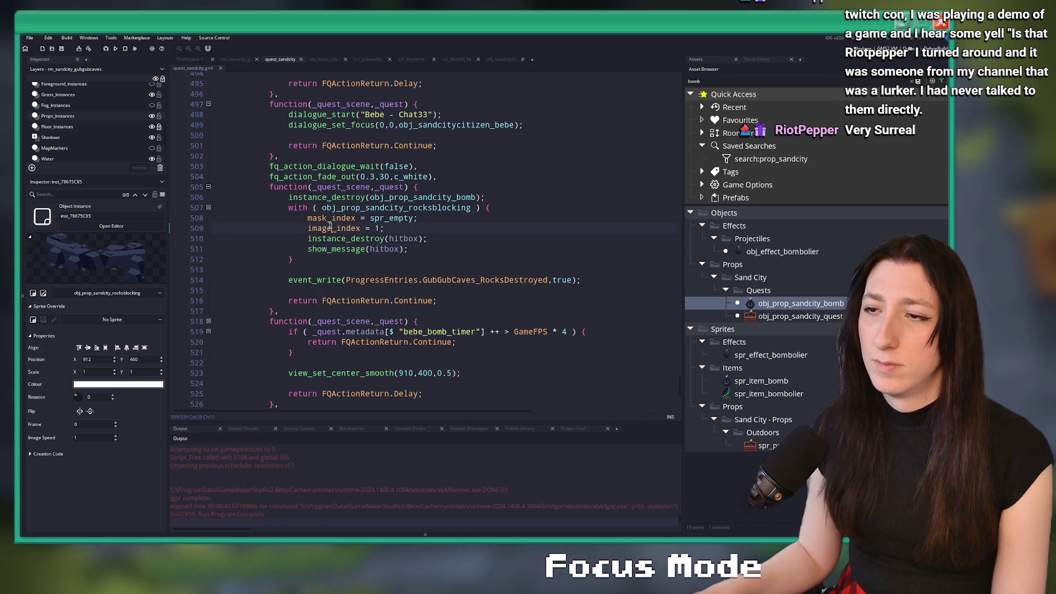
click(394, 239)
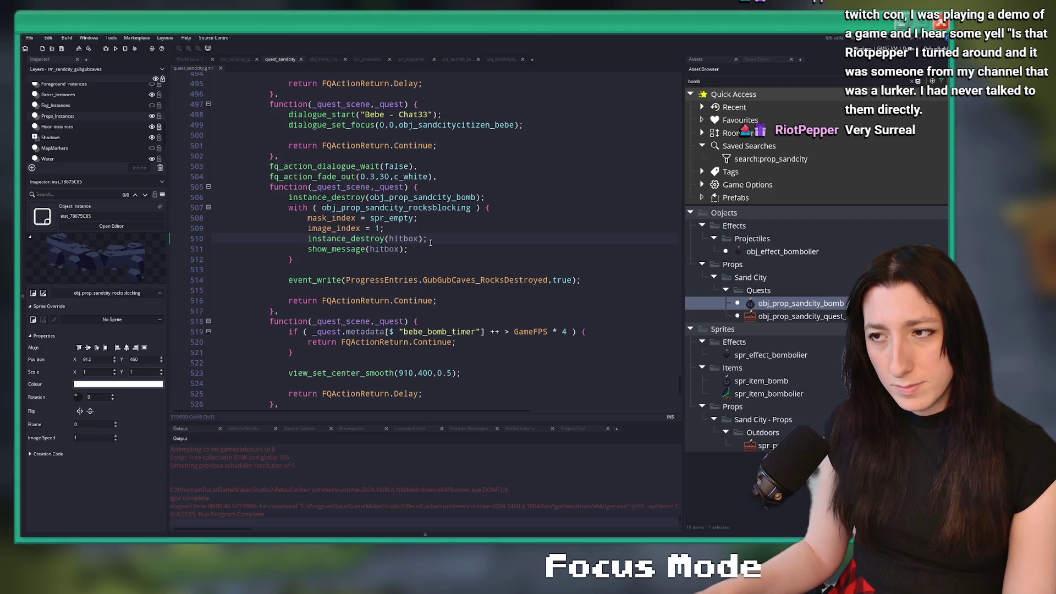
Step: Build and run the game with F5, then choose Story to enter Gub Gub Caves
key(F5)
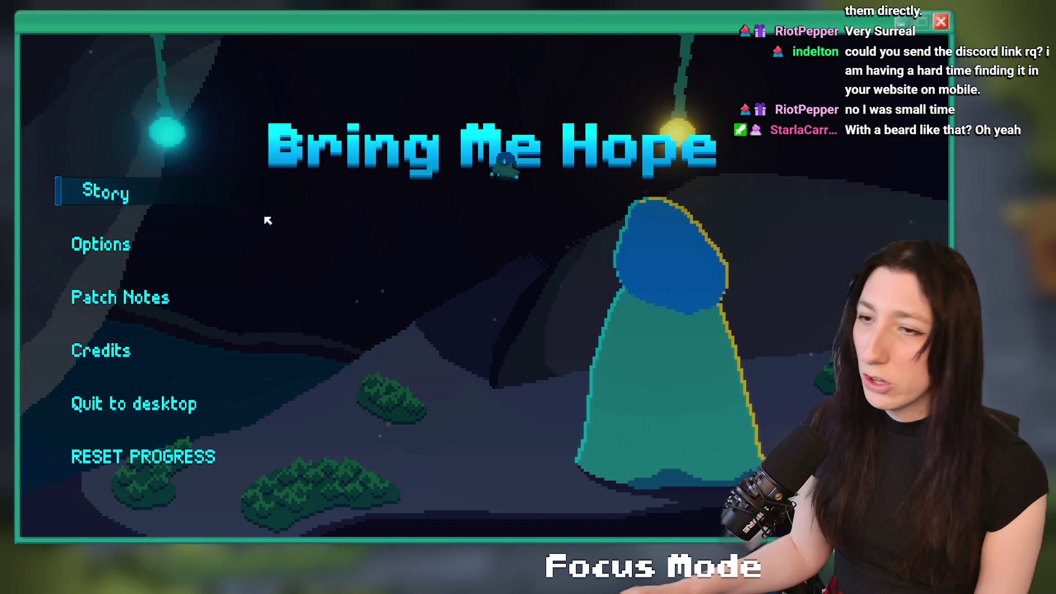
click(110, 187)
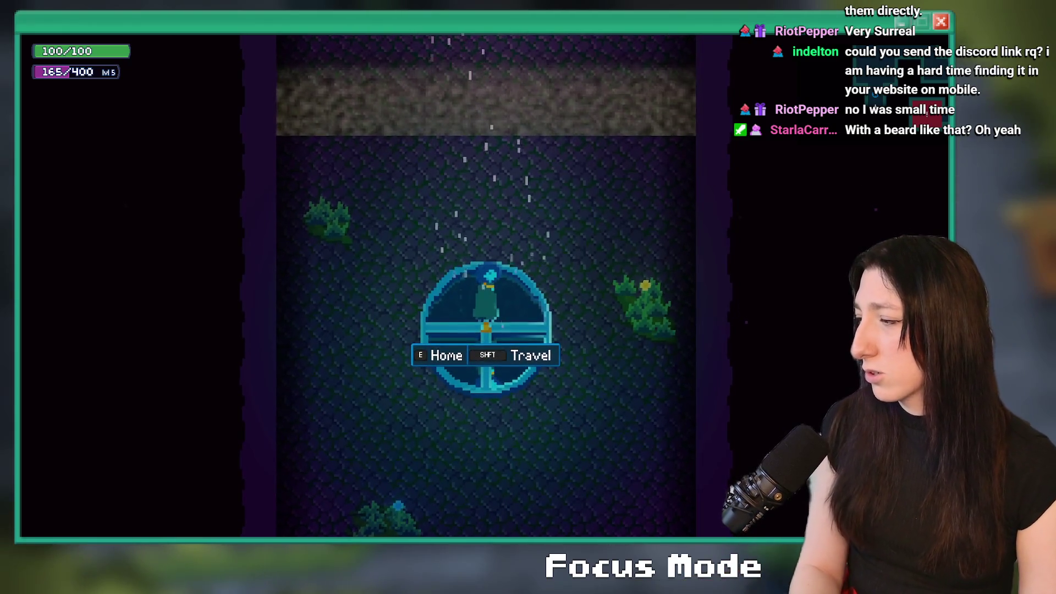
Step: Walk the player out of the travel circle to trigger the bomb cutscene, then close the game
key(shift)
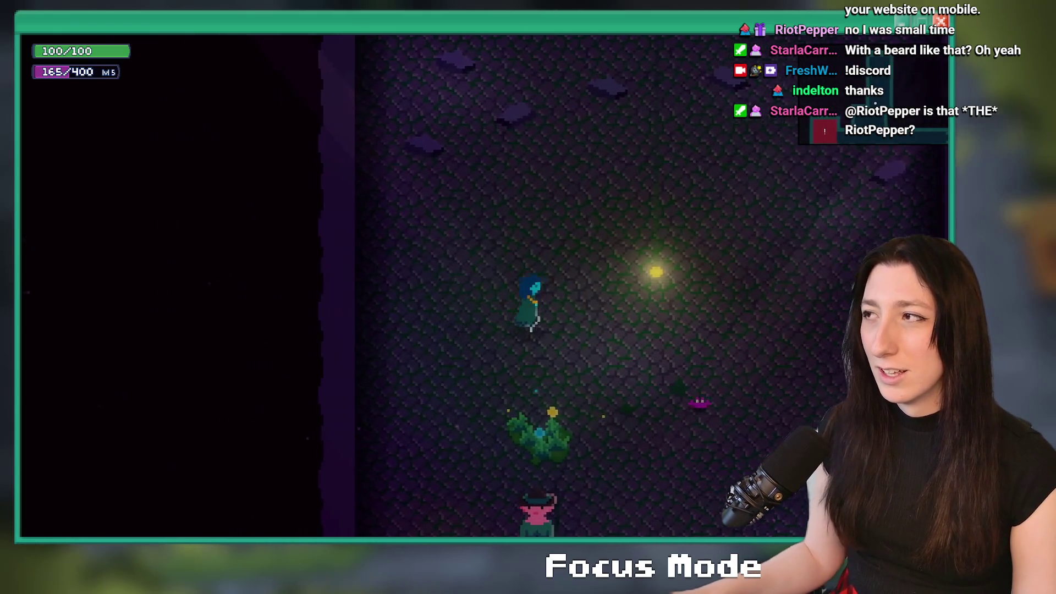
key(alt+F4)
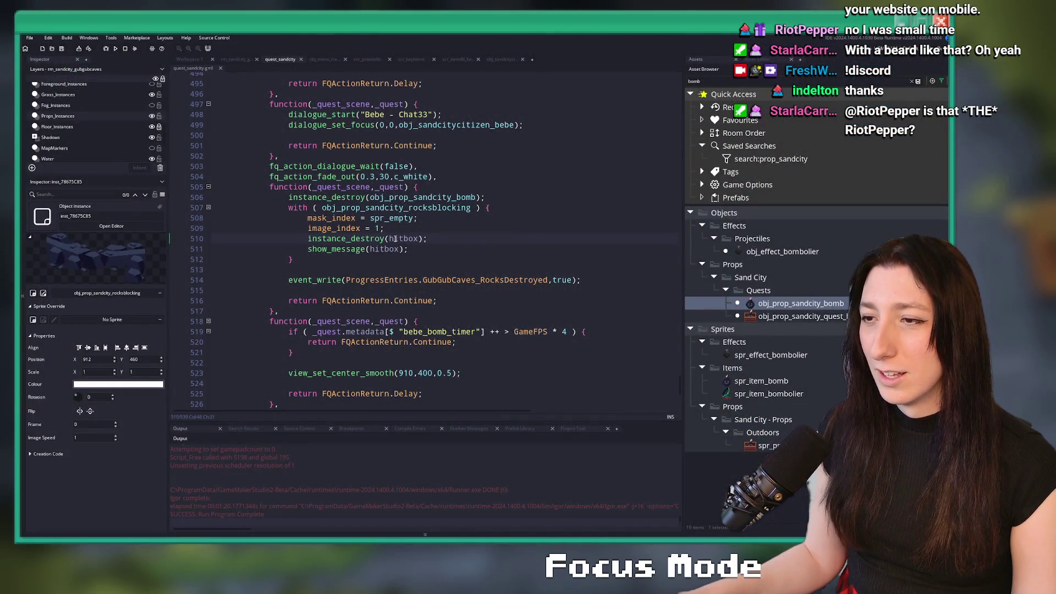
Step: Inspect the hitbox destroy and show_message lines, and undo a started object reference after the with block
click(419, 238)
click(375, 238)
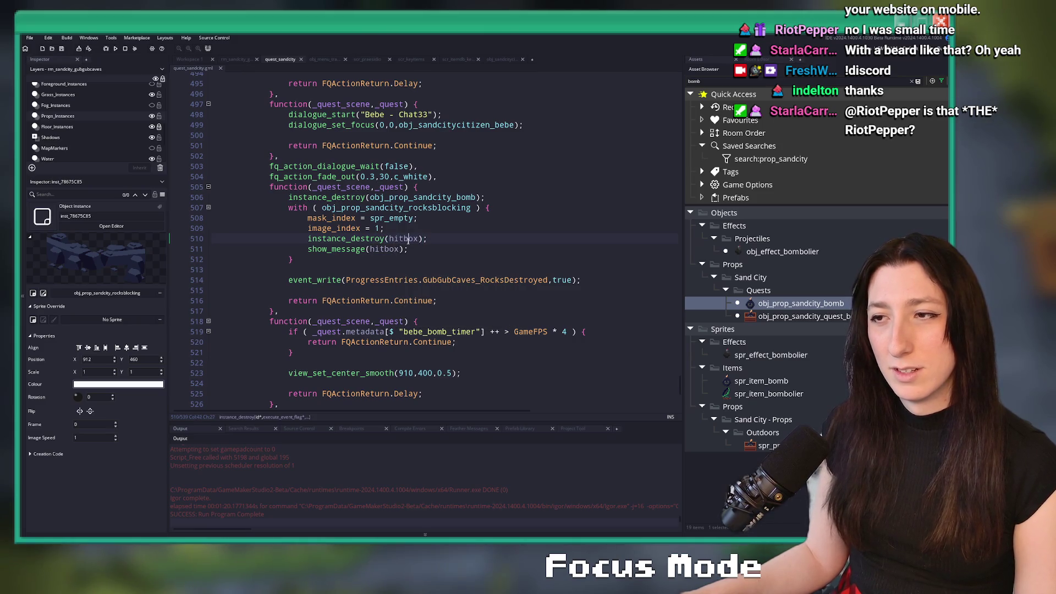
click(308, 249)
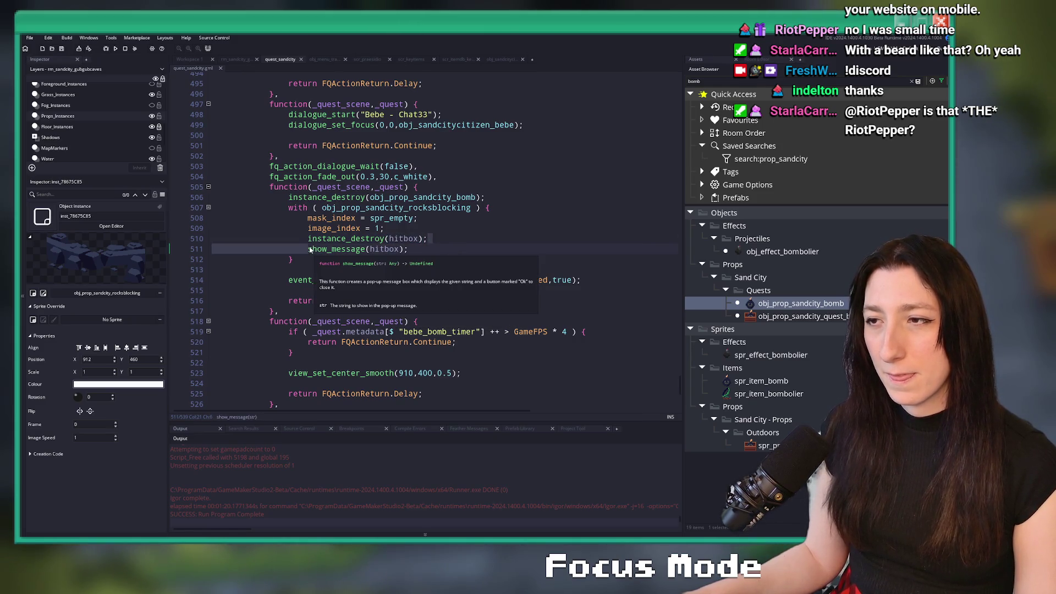
click(307, 239)
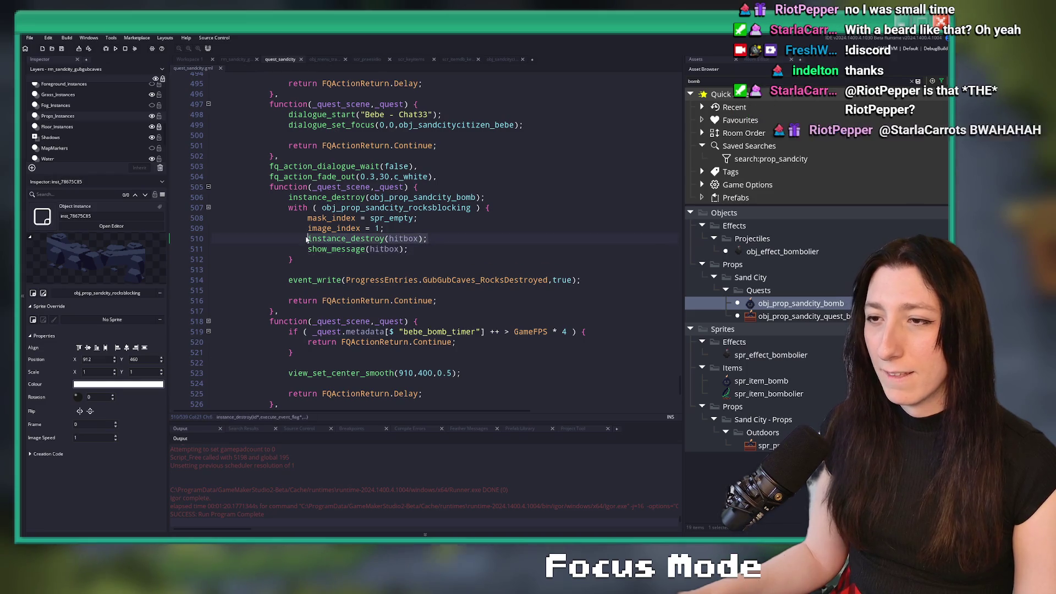
click(306, 266)
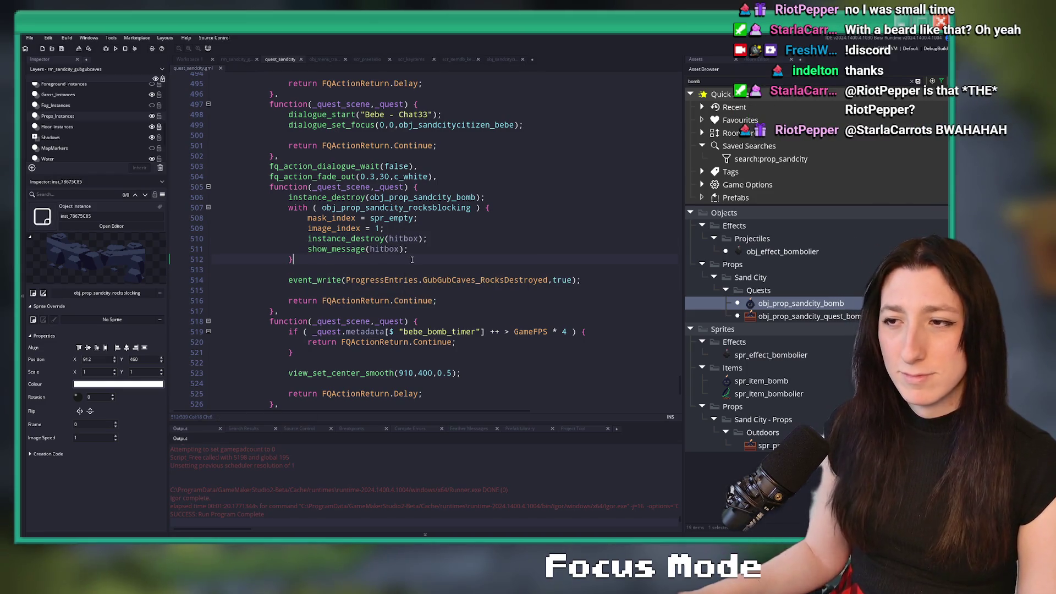
key(Return)
key(Return)
text(obj_prop)
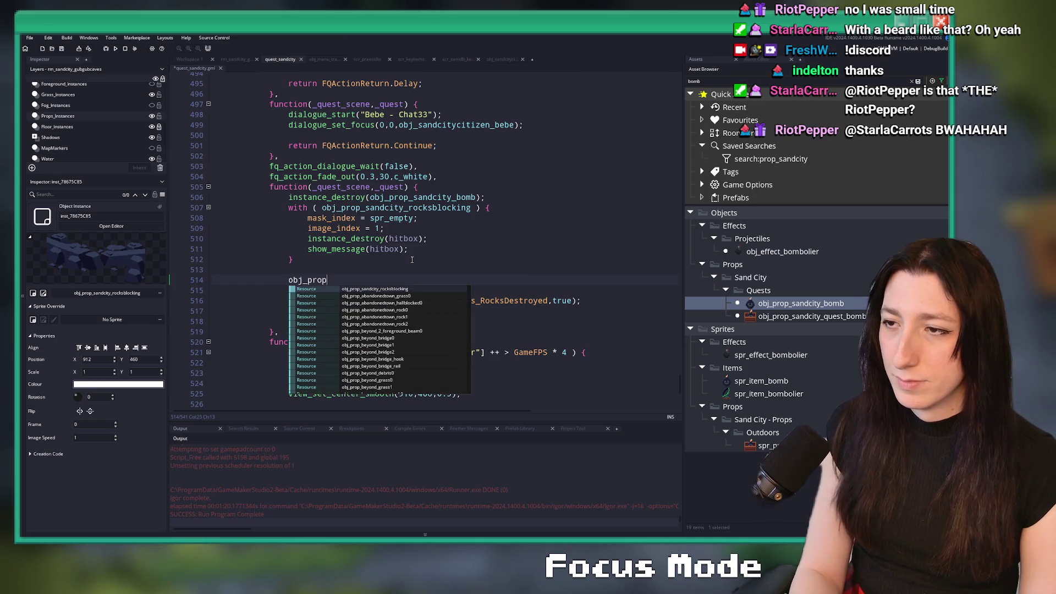
key(ctrl+z)
key(ctrl+z)
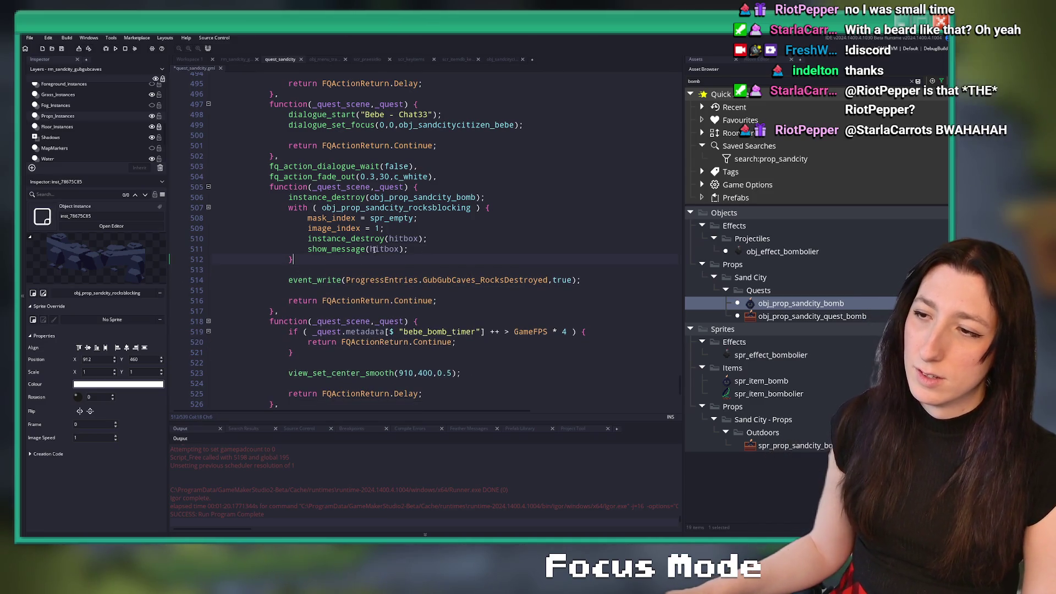
Step: Change the debug line to show_message(instance_exists(hitbox))
double_click(380, 250)
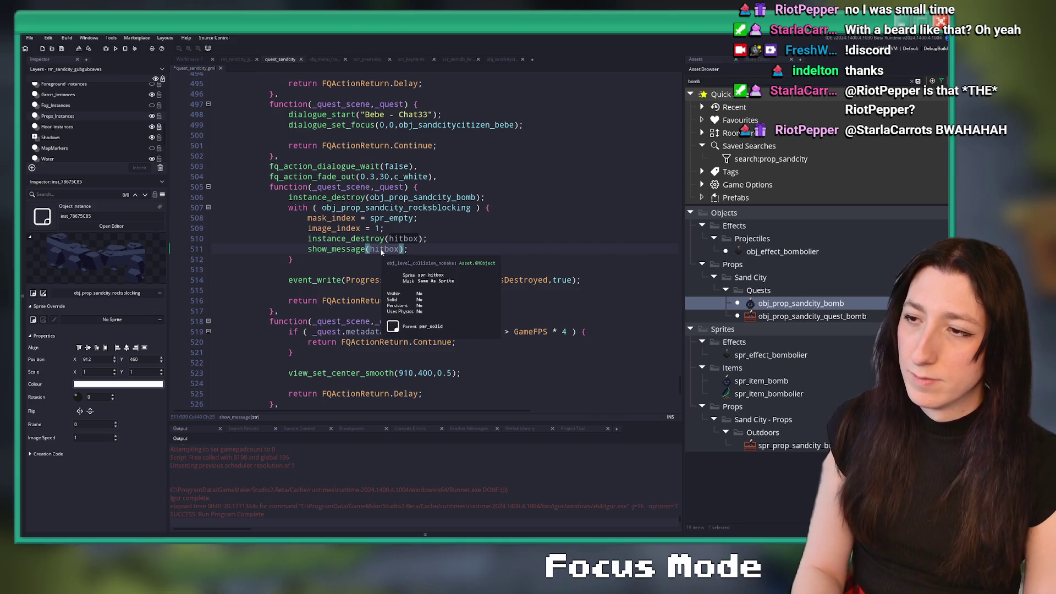
text(instan)
key(BackSpace)
text(xists)
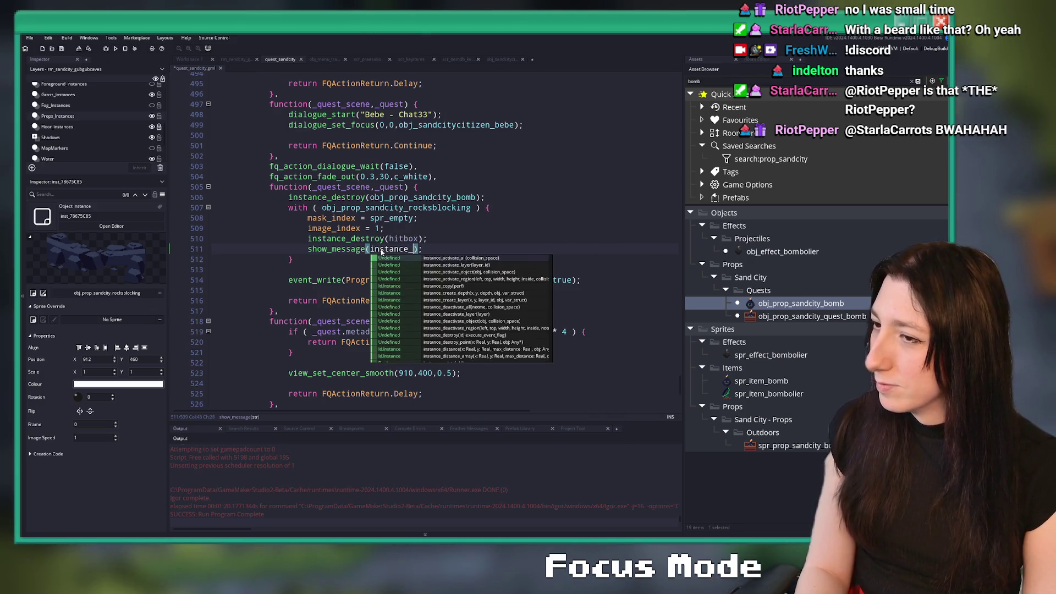
key(BackSpace)
key(BackSpace)
key(BackSpace)
text(exists)
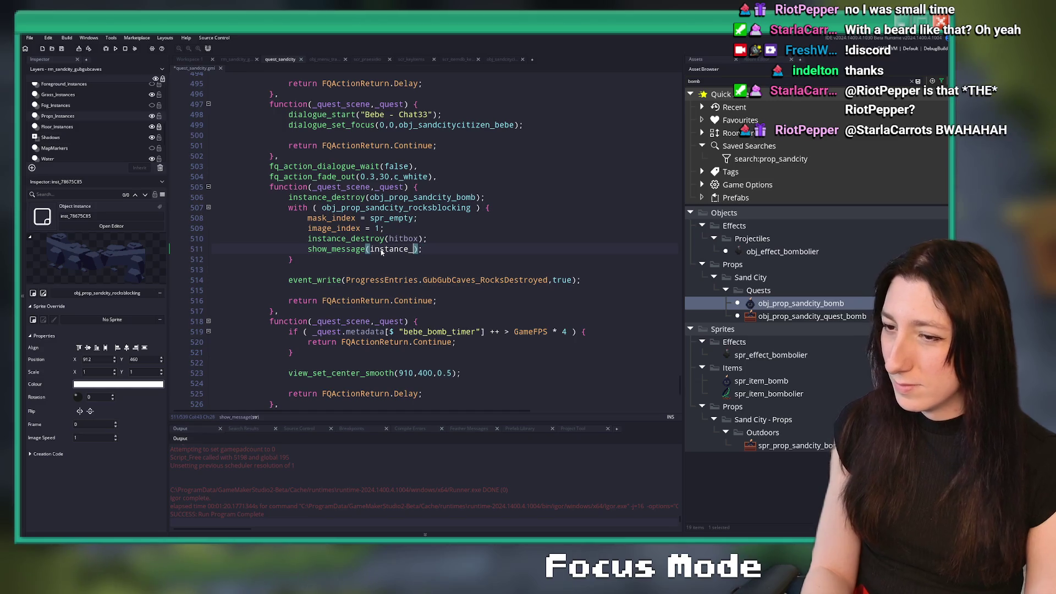
key(Return)
text(hitbox))
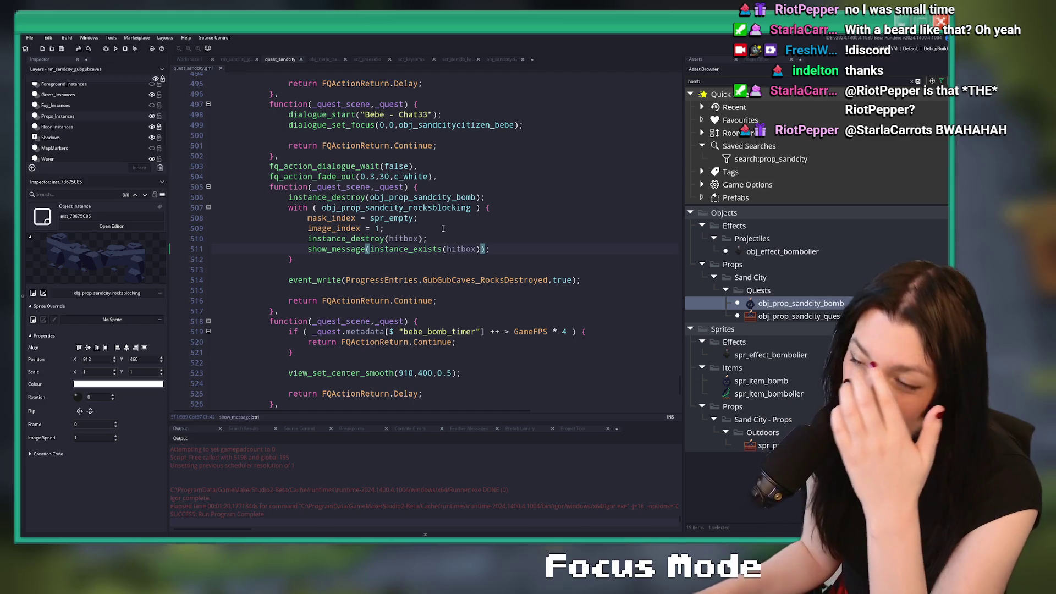
click(401, 238)
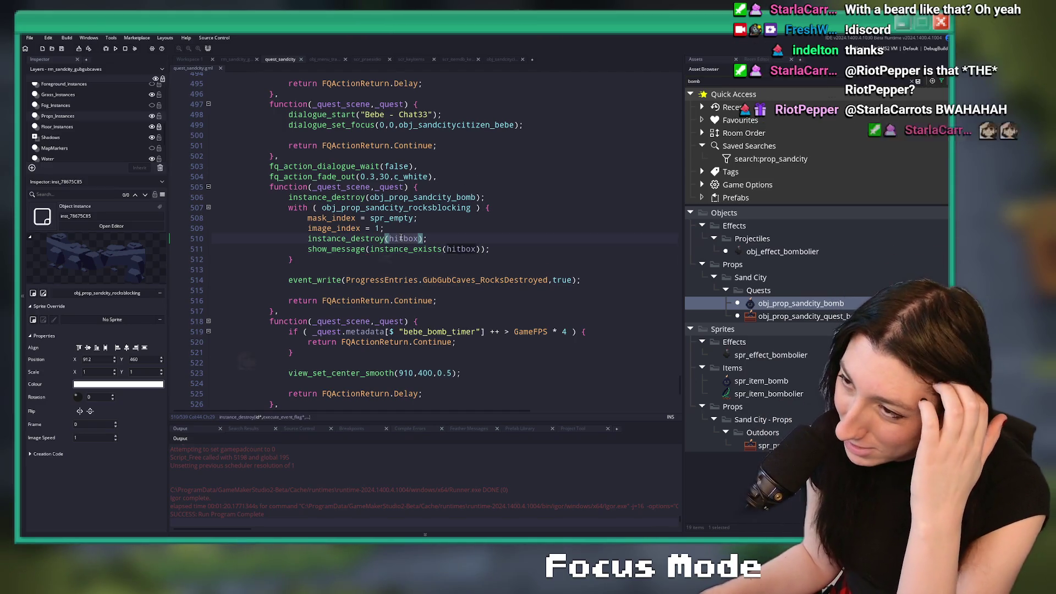
scroll(418, 257, down, 1)
scroll(417, 257, down, 1)
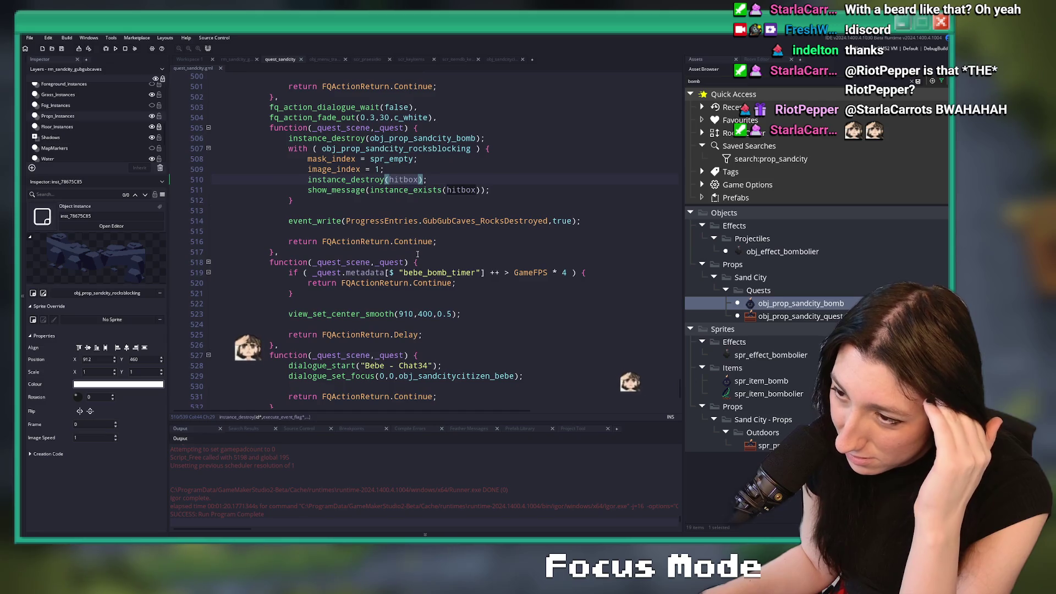
scroll(273, 104, up, 3)
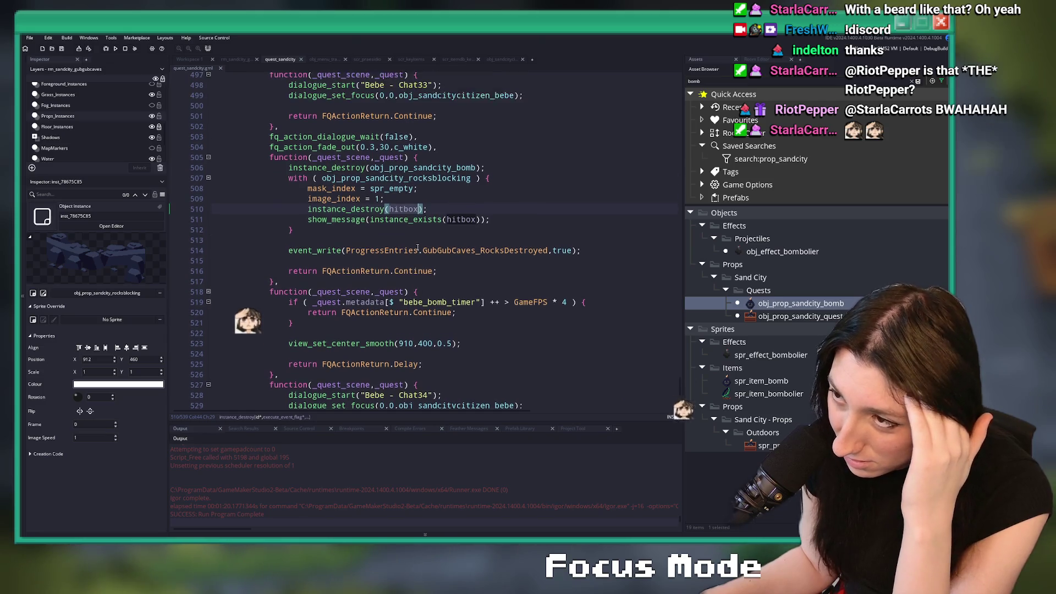
Step: Review the rocks-blocking object's Create, Alarm 0 and Draw code, then return to rm_sandcity_gubgubcaves
click(195, 61)
click(282, 153)
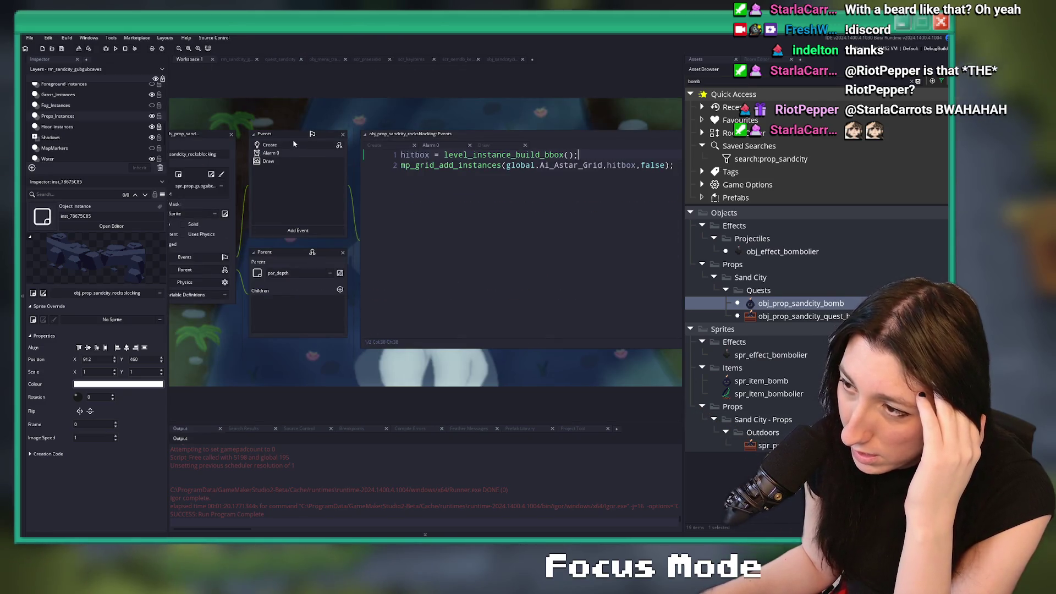
click(293, 143)
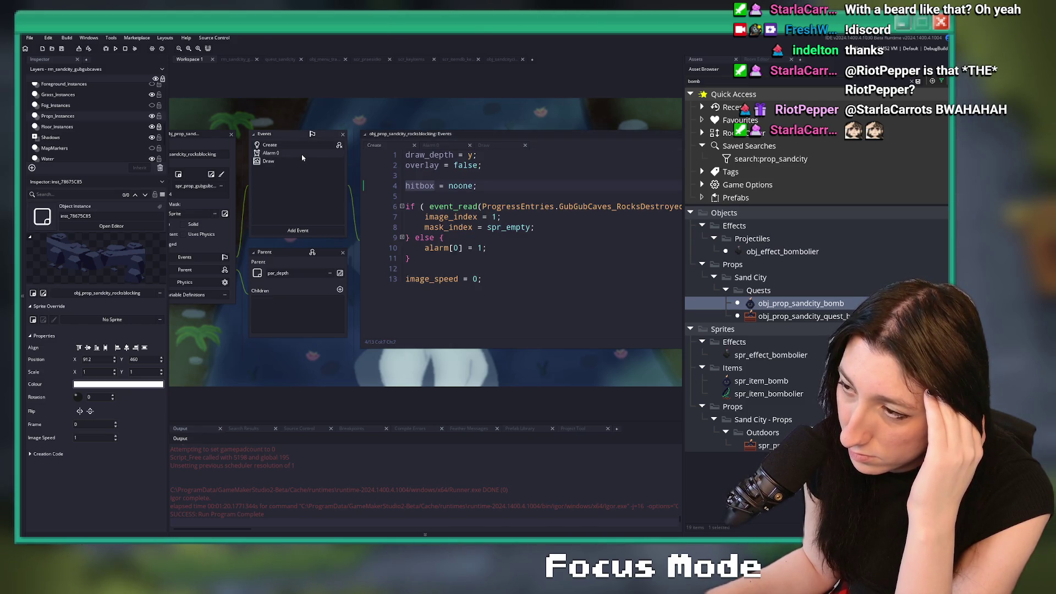
click(302, 154)
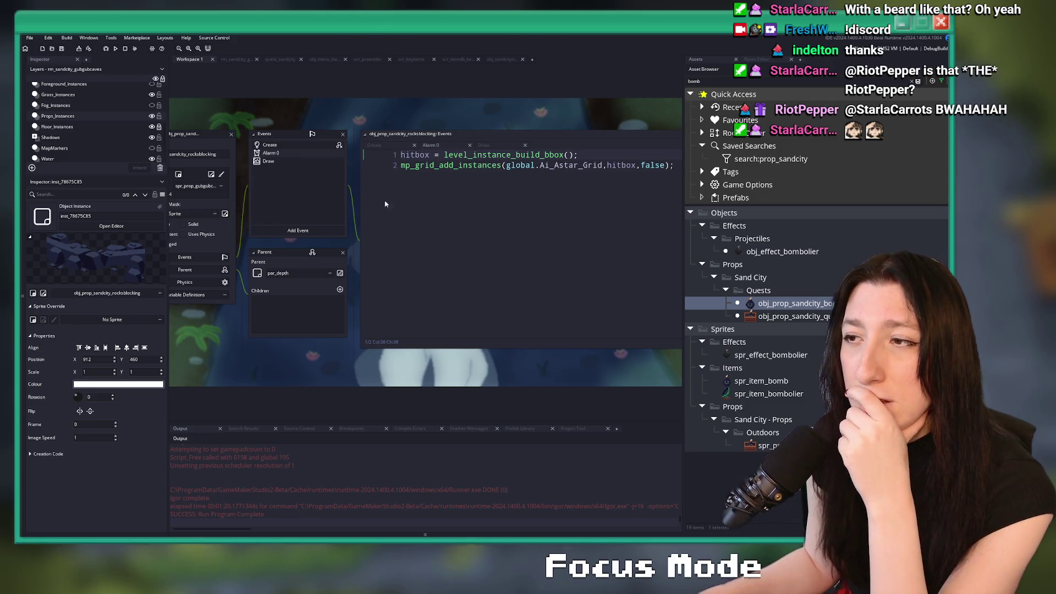
click(331, 160)
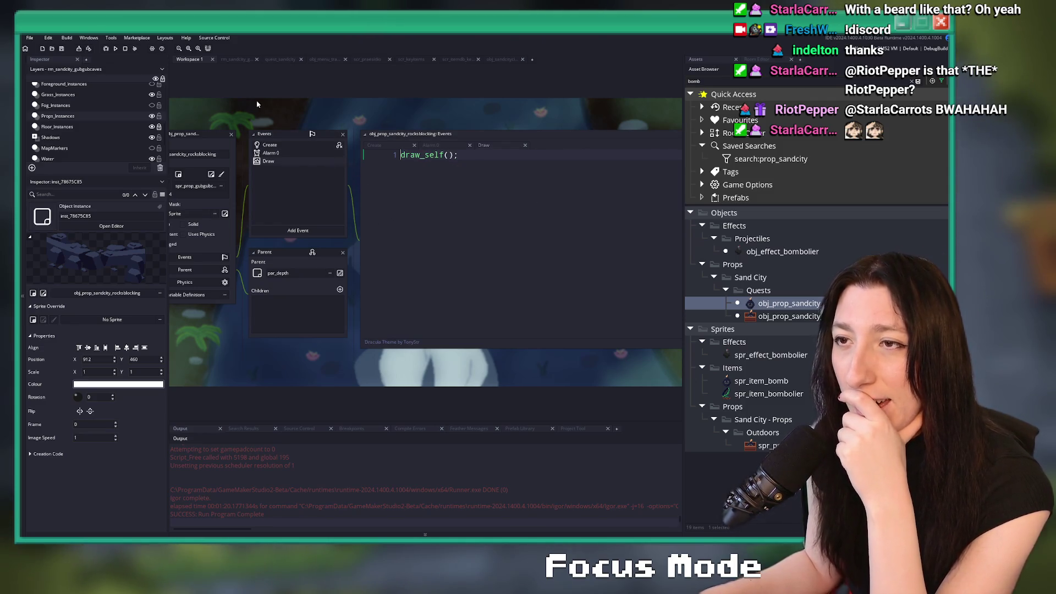
click(269, 144)
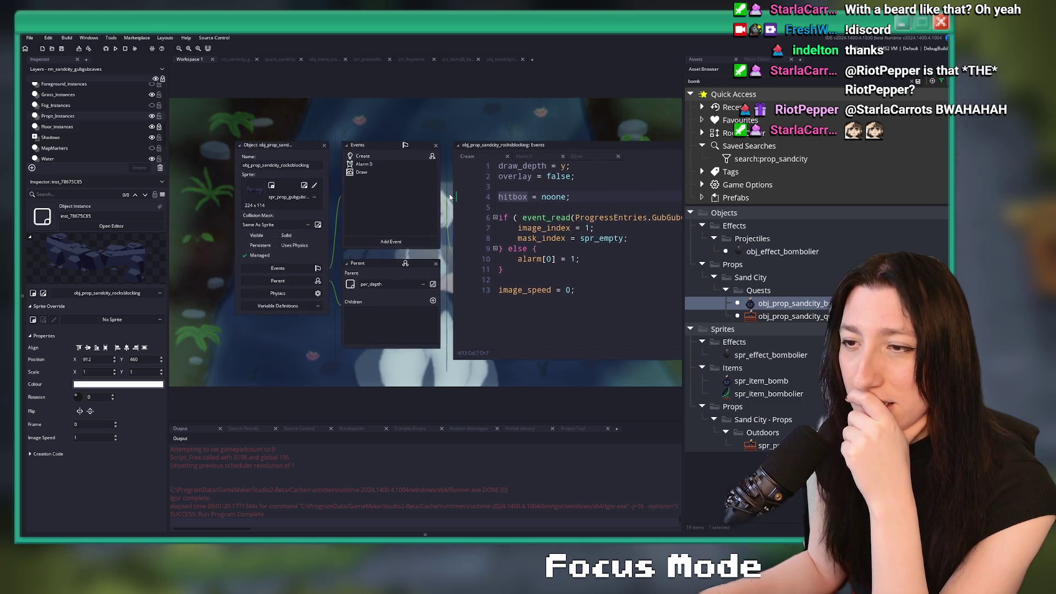
click(242, 59)
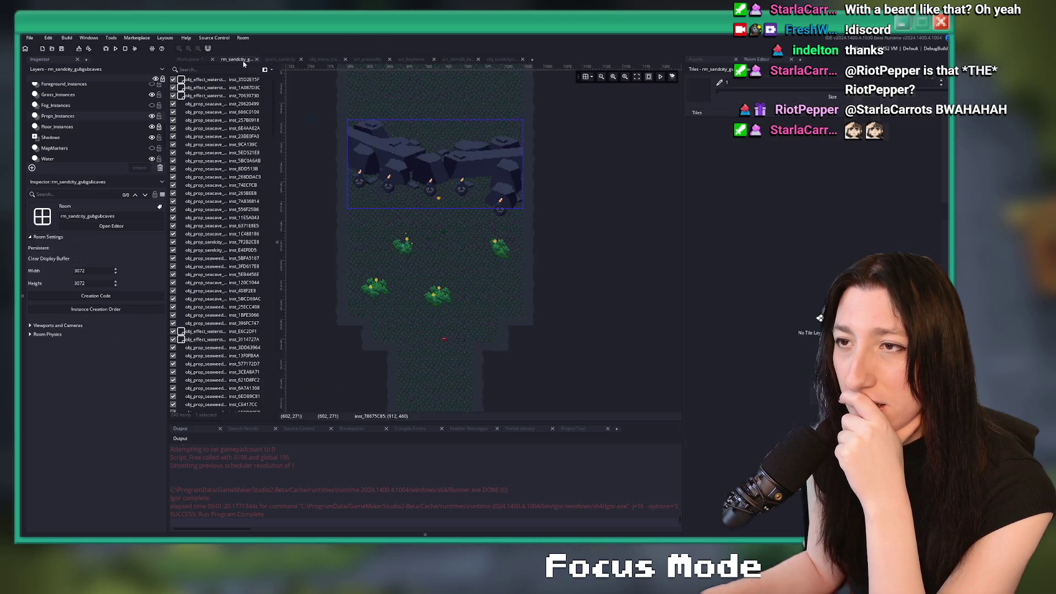
Step: Select the blocking rock instance in the Gub Gub Caves room and open its object
mouse_move(435, 165)
mouse_down()
mouse_move(665, 283)
mouse_move(434, 165)
mouse_up()
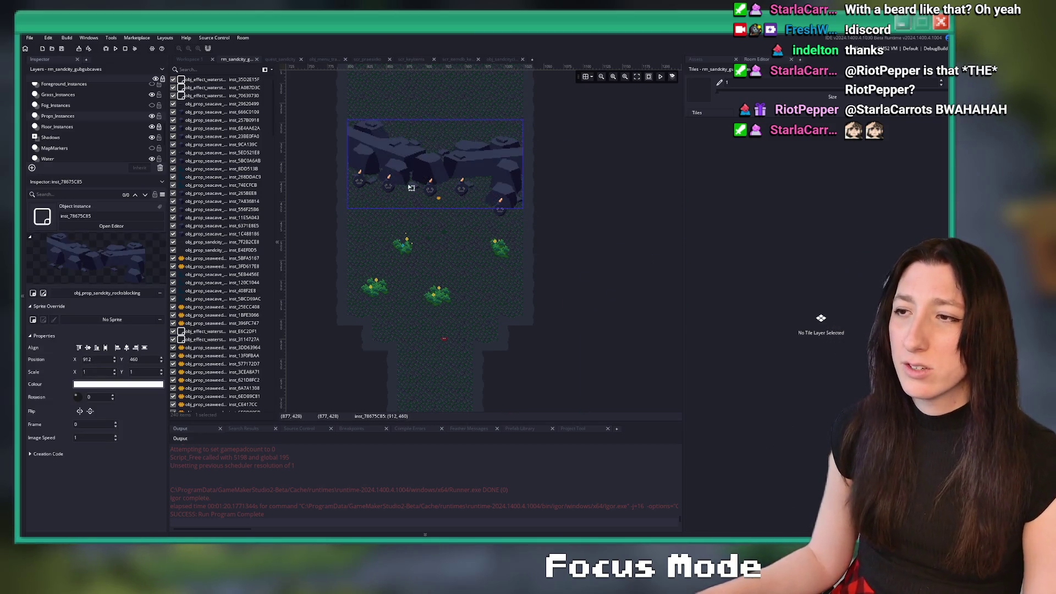
click(88, 117)
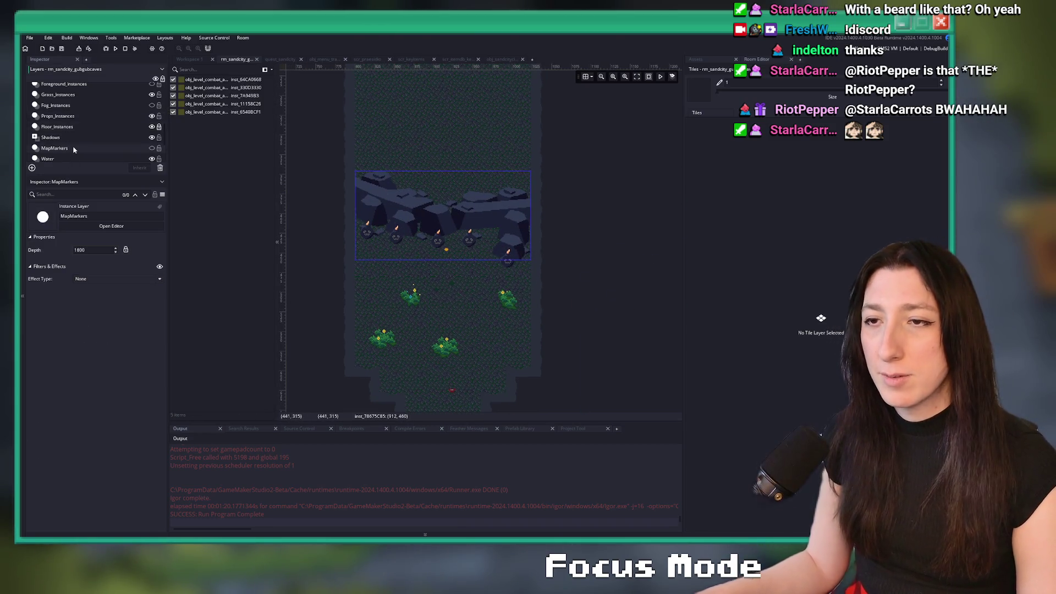
click(429, 214)
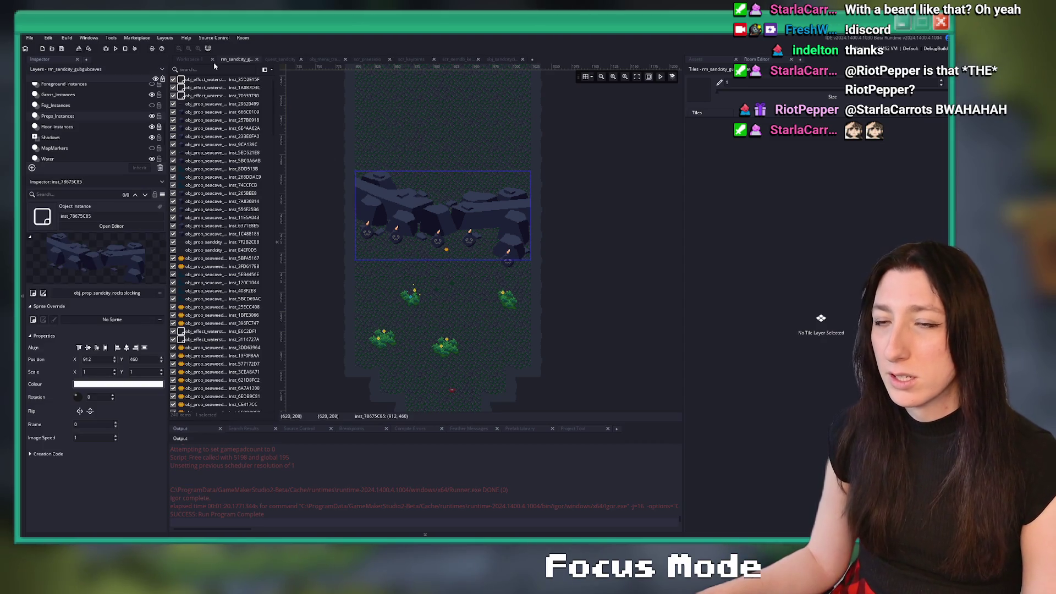
click(189, 59)
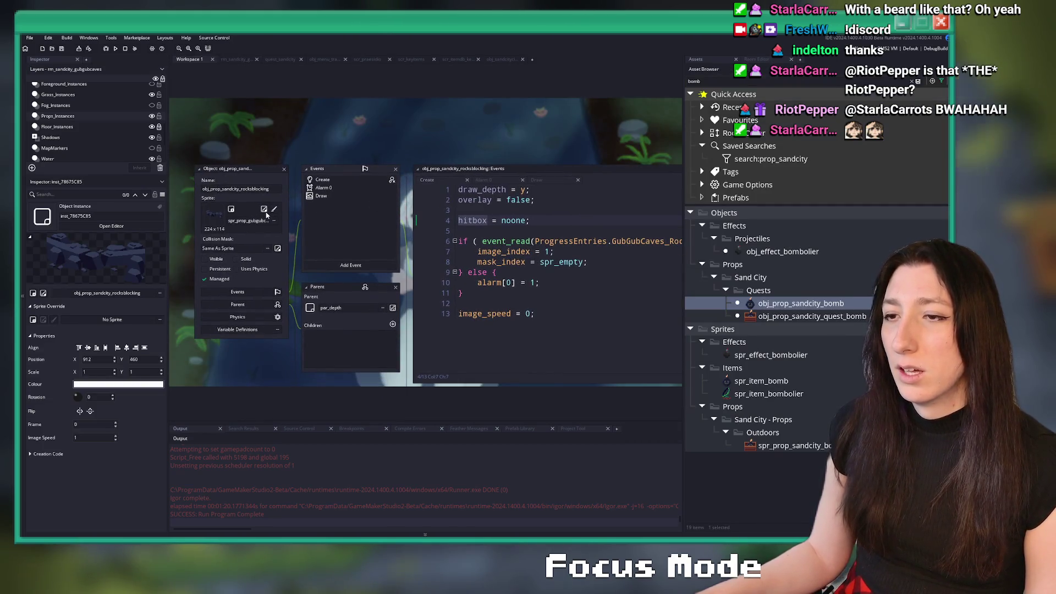
Step: Check the rocks-blocking sprite's collision mask on frame 2, keep it Rectangle, and close the sprite
click(290, 219)
click(260, 209)
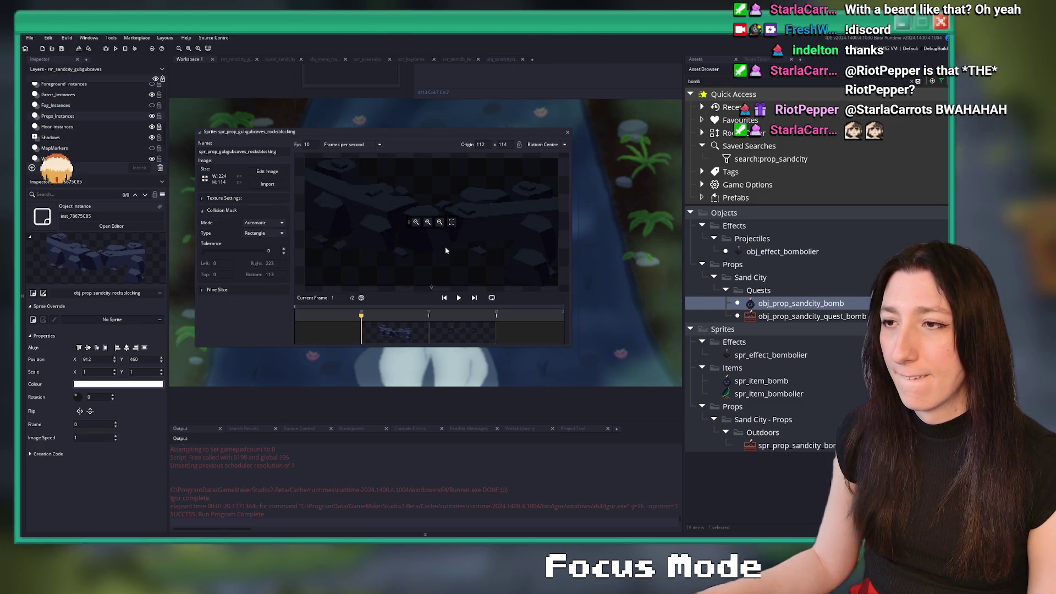
click(462, 333)
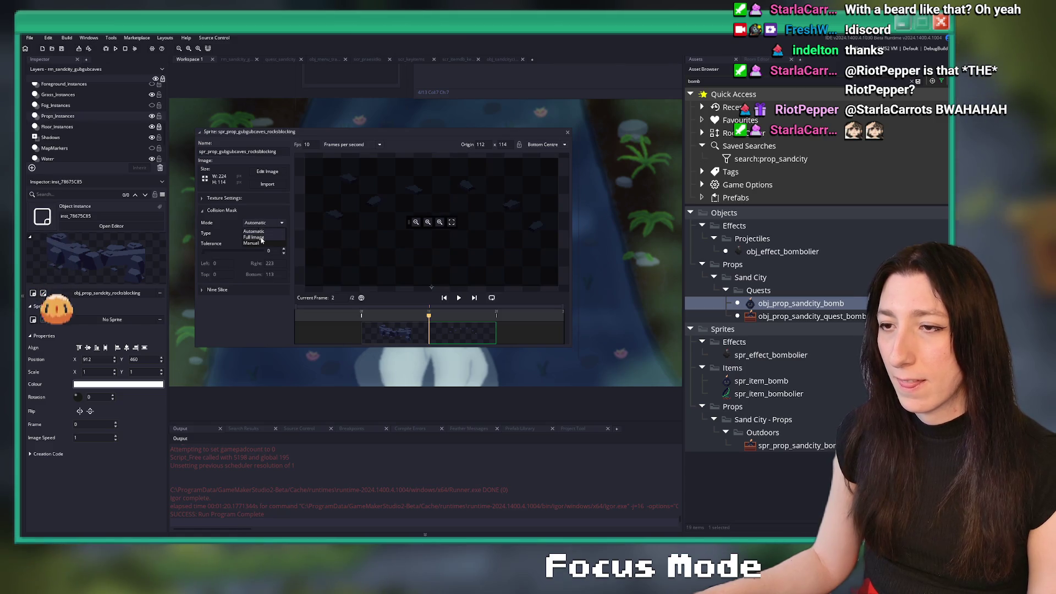
click(267, 233)
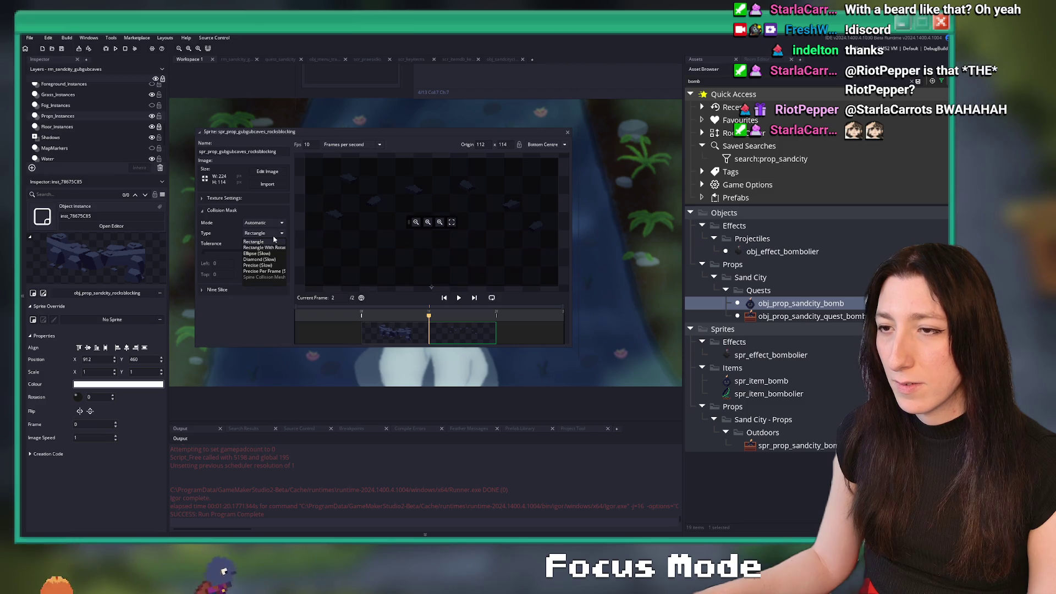
click(274, 240)
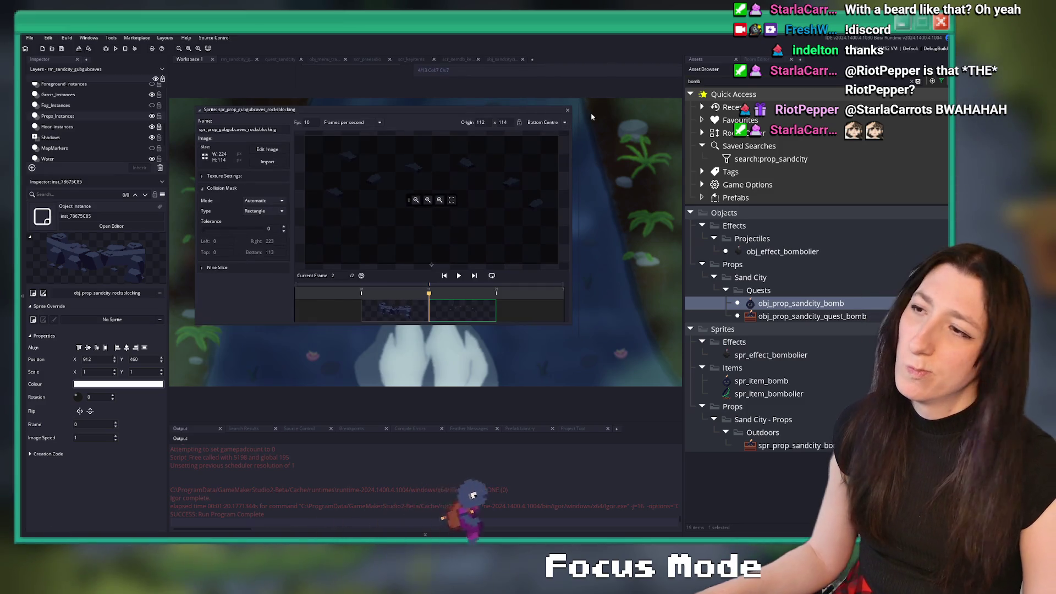
click(567, 111)
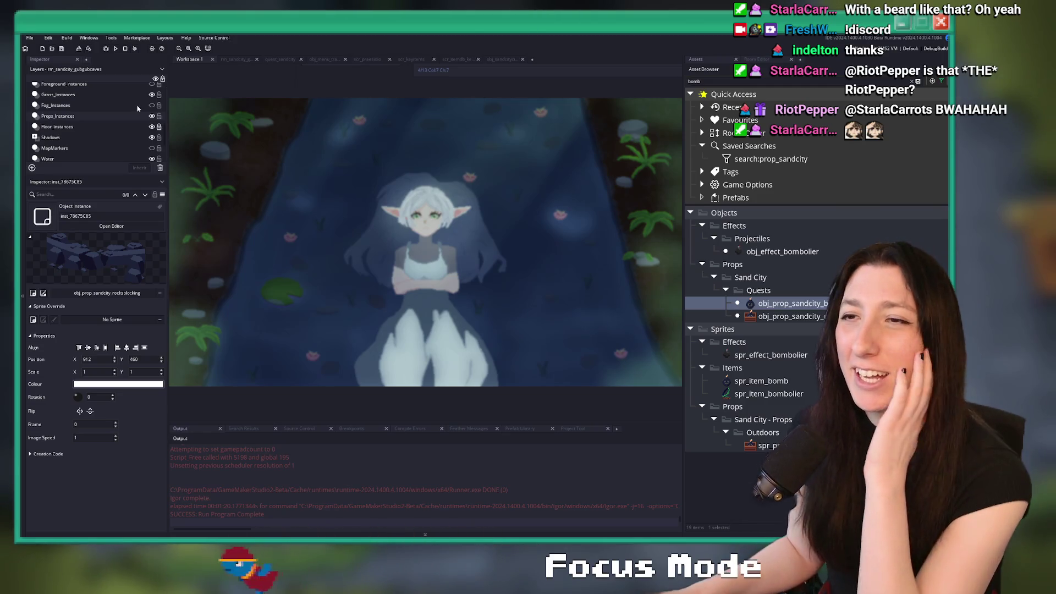
click(111, 225)
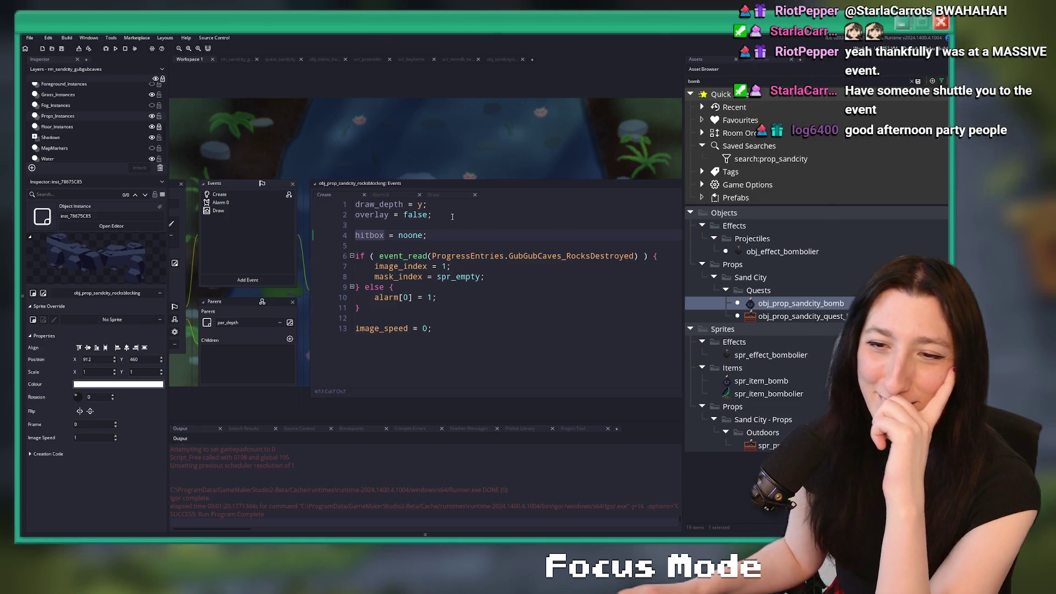
Step: View the rocks-blocking object's Alarm 0 code that builds the hitbox and adds it to the A* grid
click(250, 204)
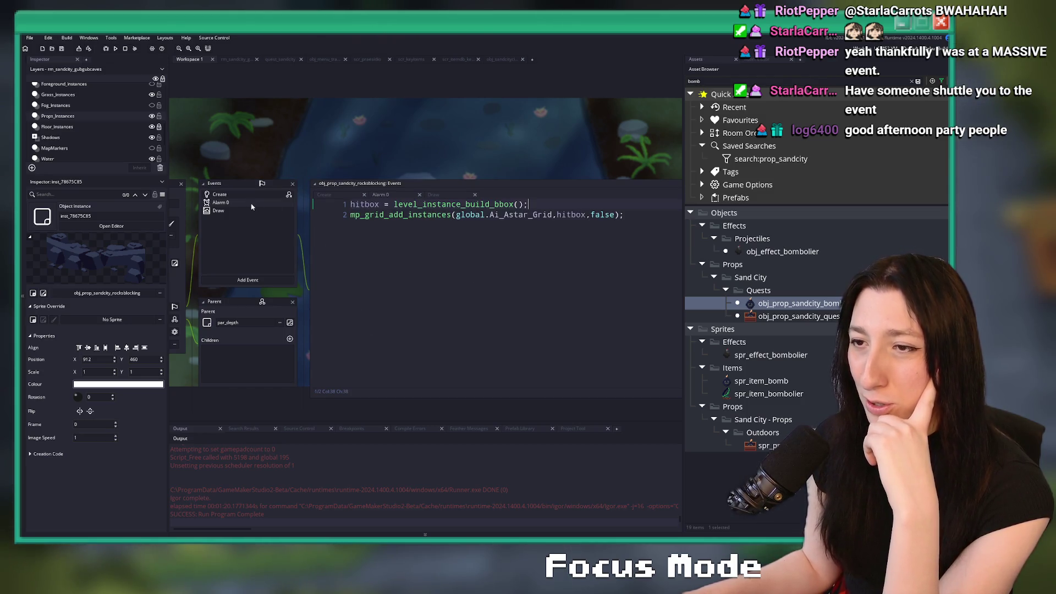
Step: Jump to level_instance_build_bbox's definition to see the obj_level_collision_nobake instance it creates
click(410, 203)
middle_click(410, 203)
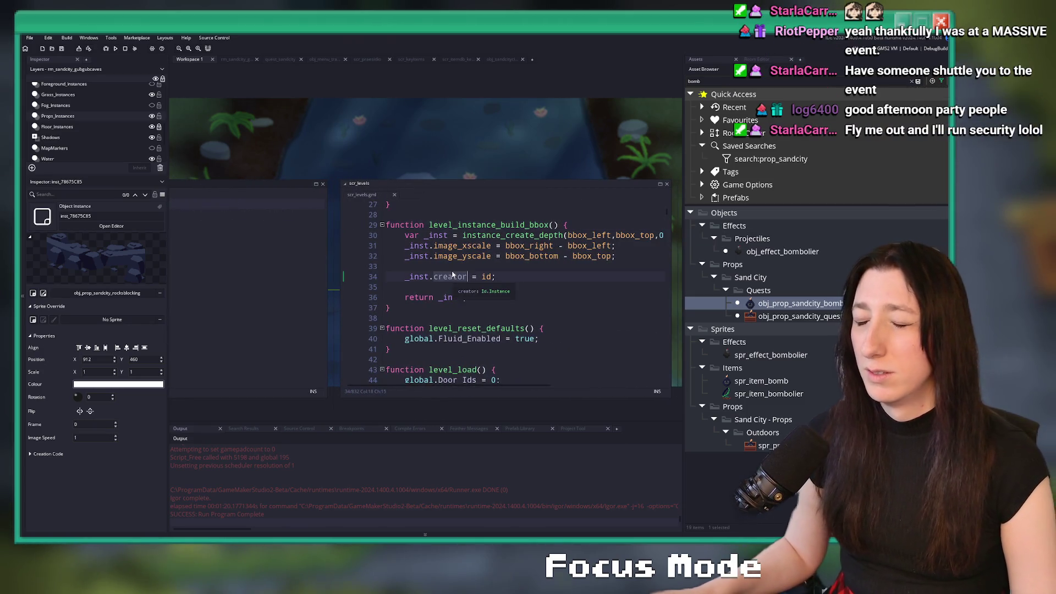
click(504, 254)
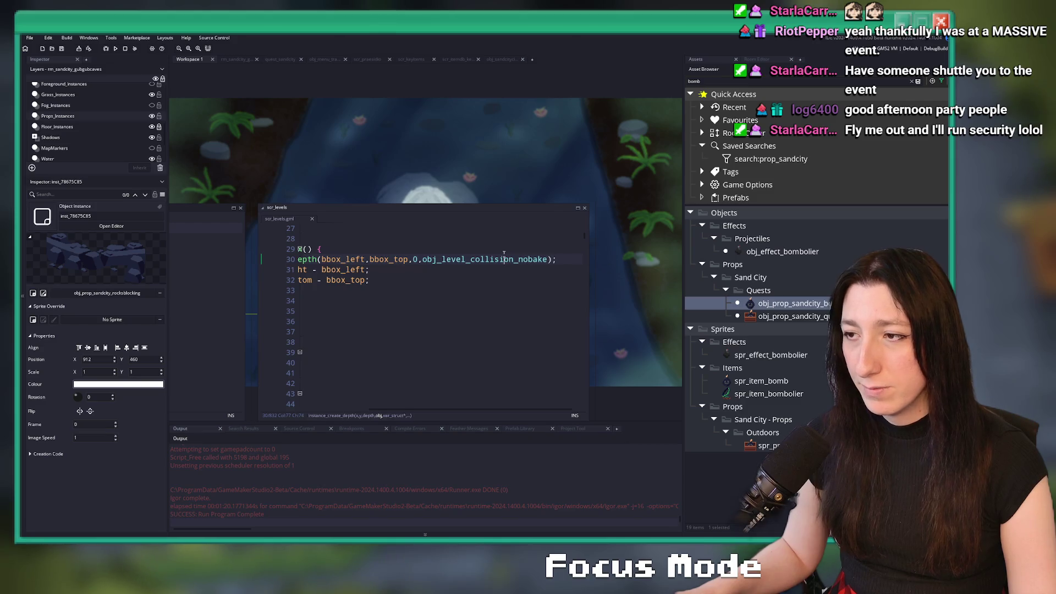
click(448, 60)
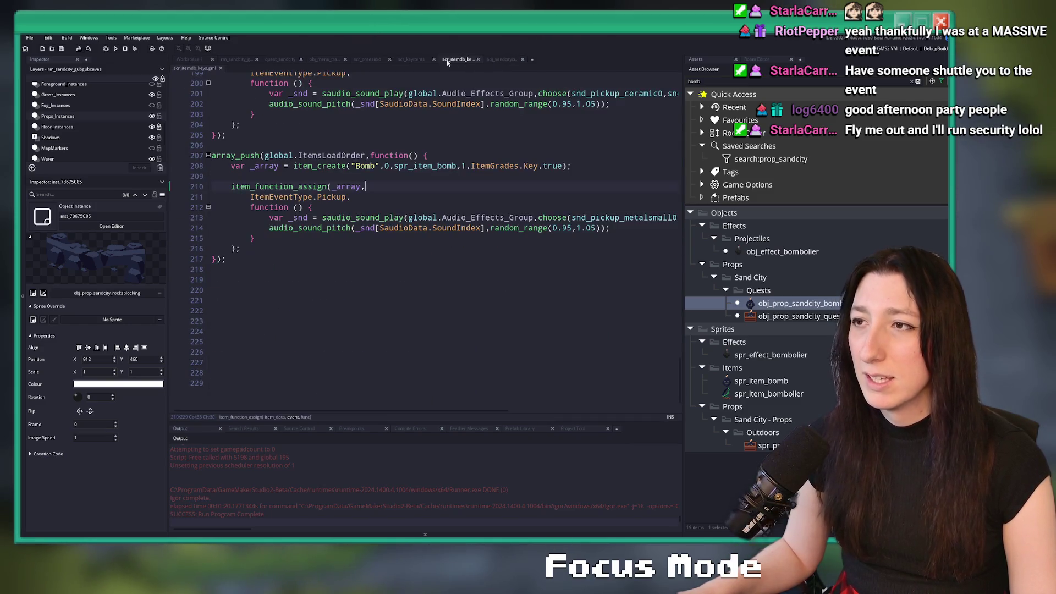
click(412, 60)
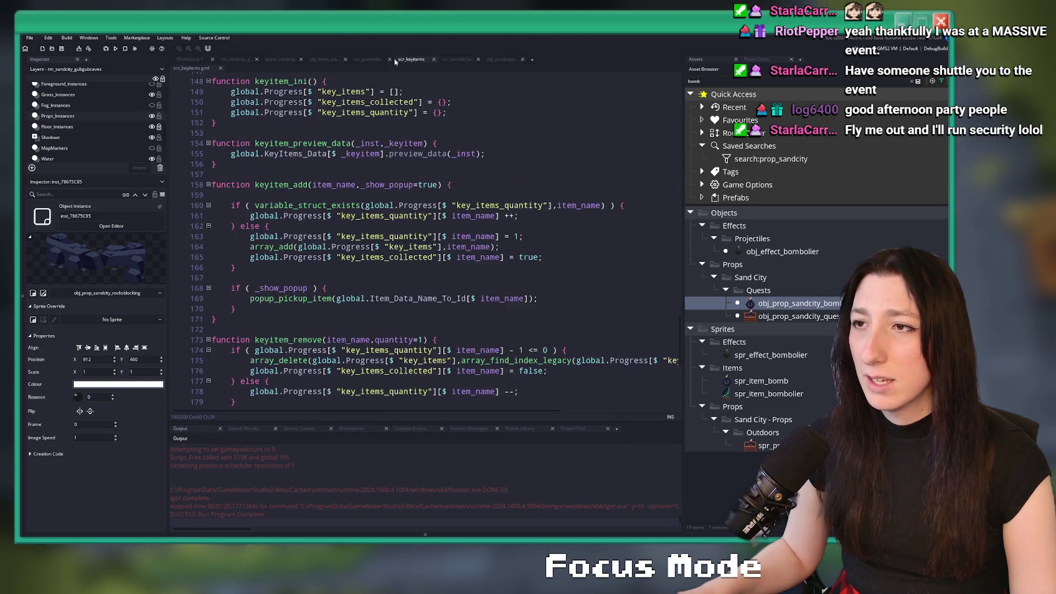
Step: Add a blank line after image_index = 1 in quest_sandcity's rocks block
click(290, 60)
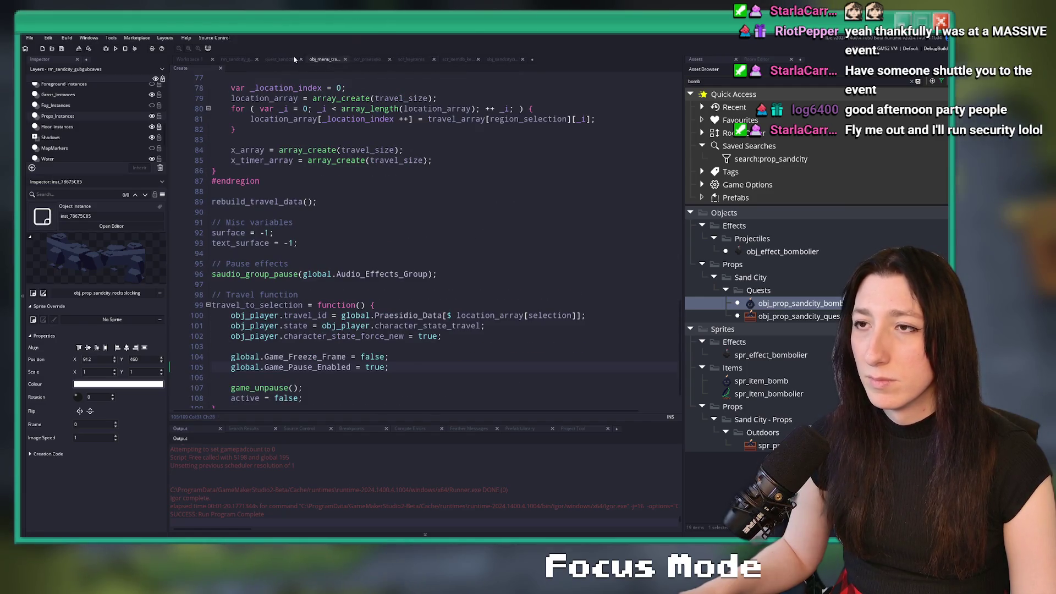
click(434, 243)
key(Return)
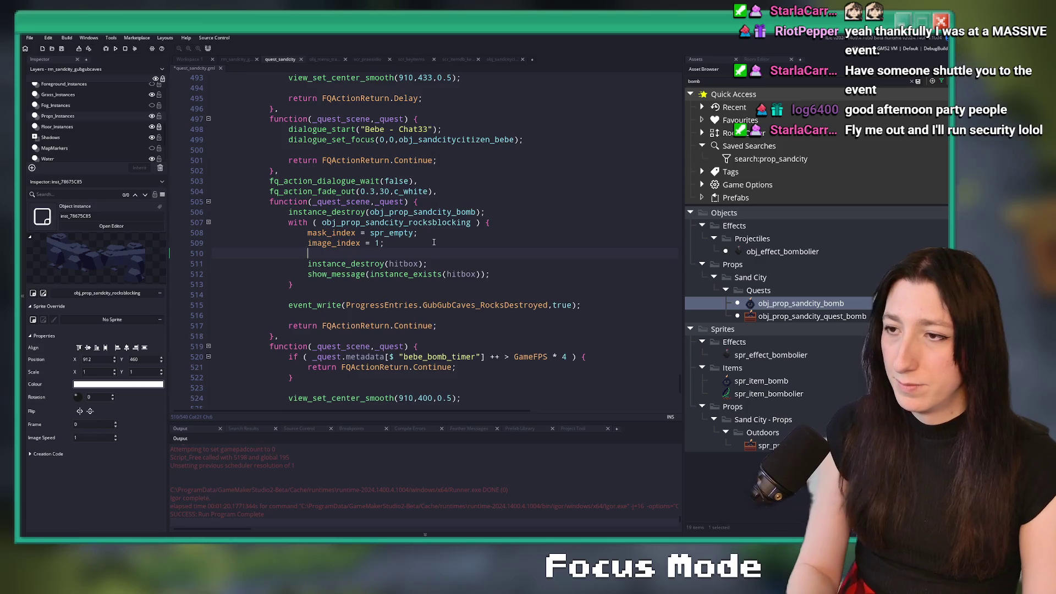
Step: Start a with (obj_level_collision_nobake) block after the rocks block, beginning an if check
key(BackSpace)
click(334, 274)
key(Return)
key(Return)
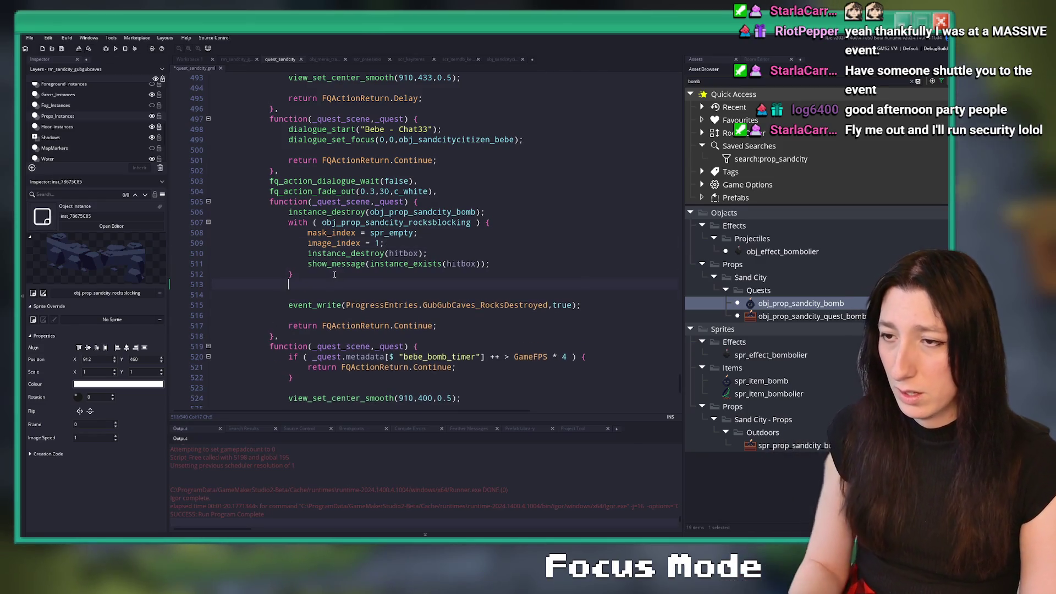
text(with ( obj_)
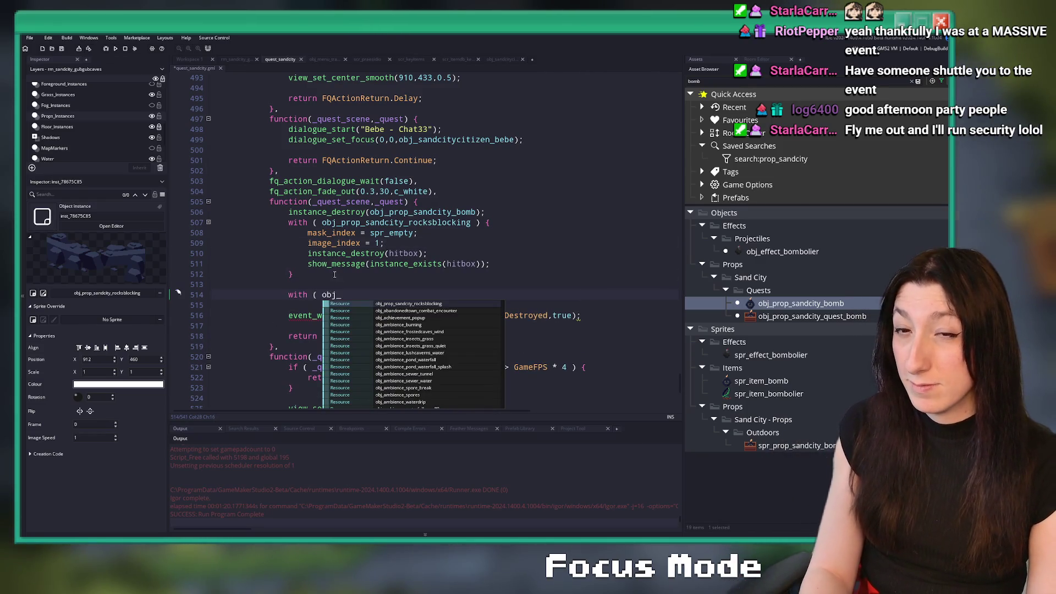
key(BackSpace)
key(BackSpace)
key(BackSpace)
text(collision_no)
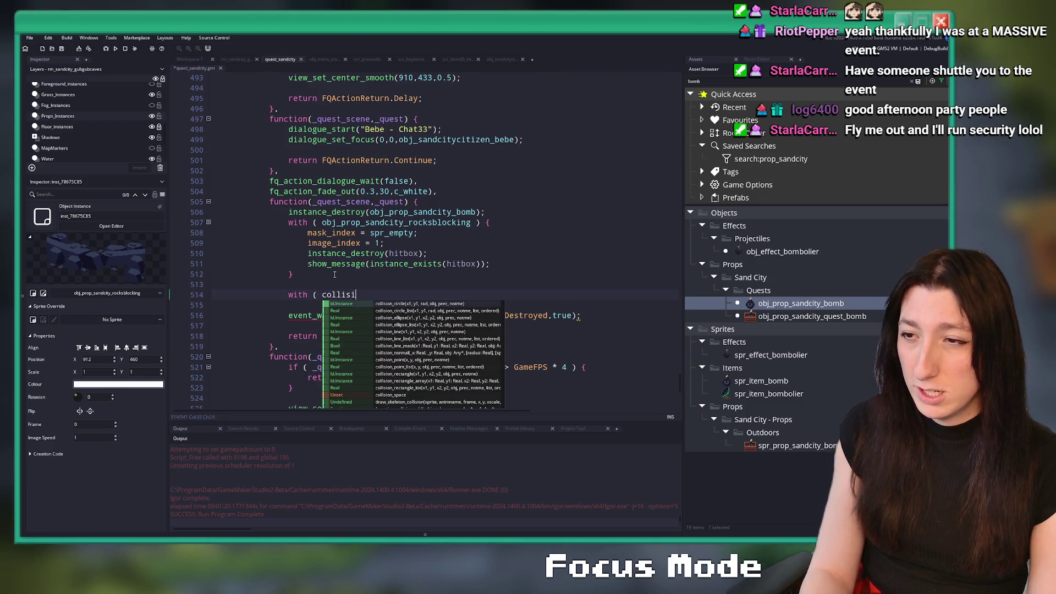
key(Down)
key(Return)
text() {)
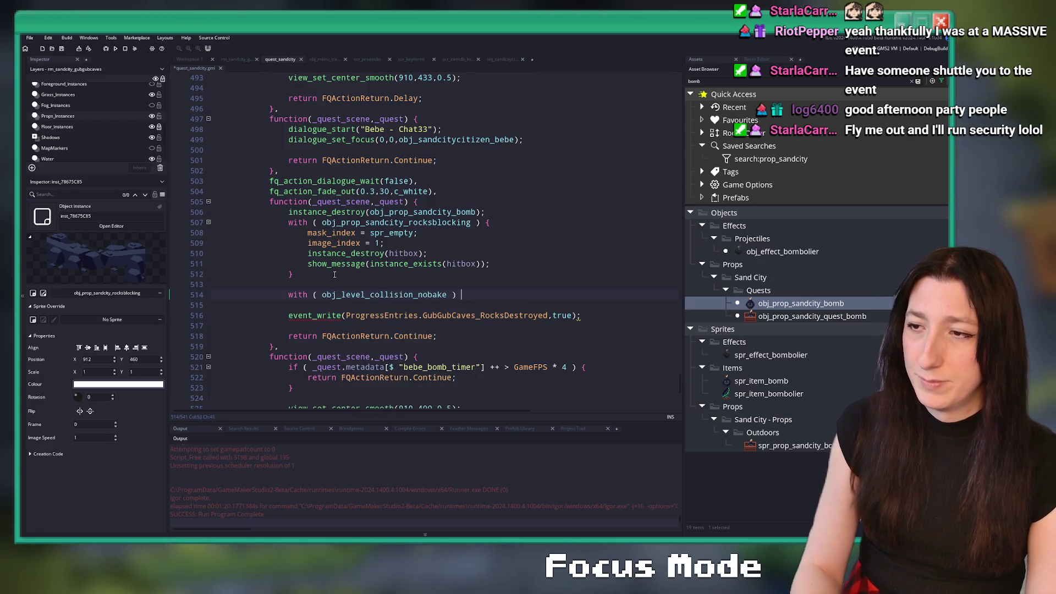
key(Return)
key(Return)
text(if ( creator ==)
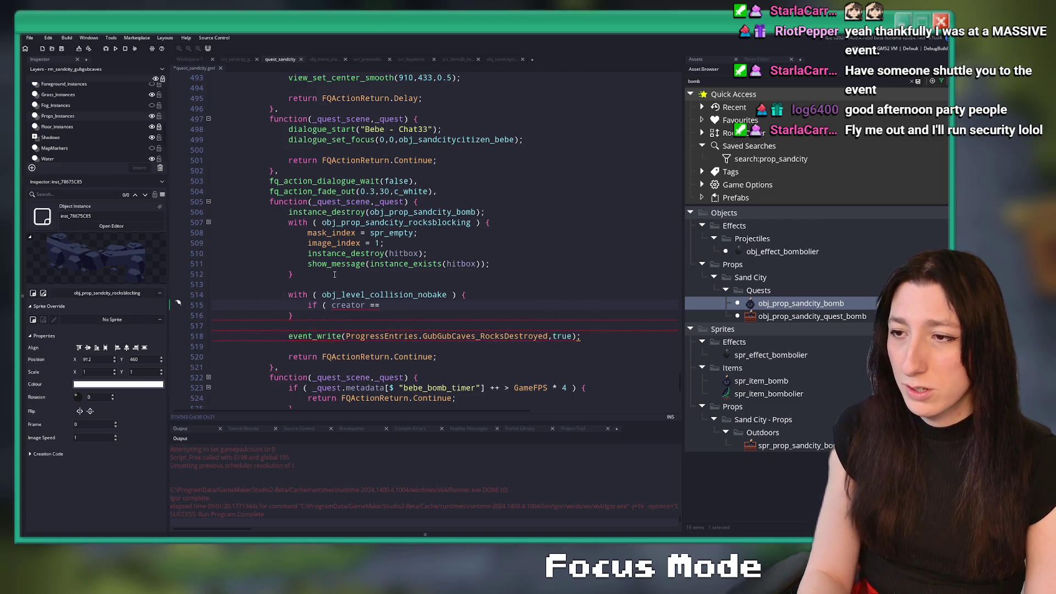
text(  obj_)
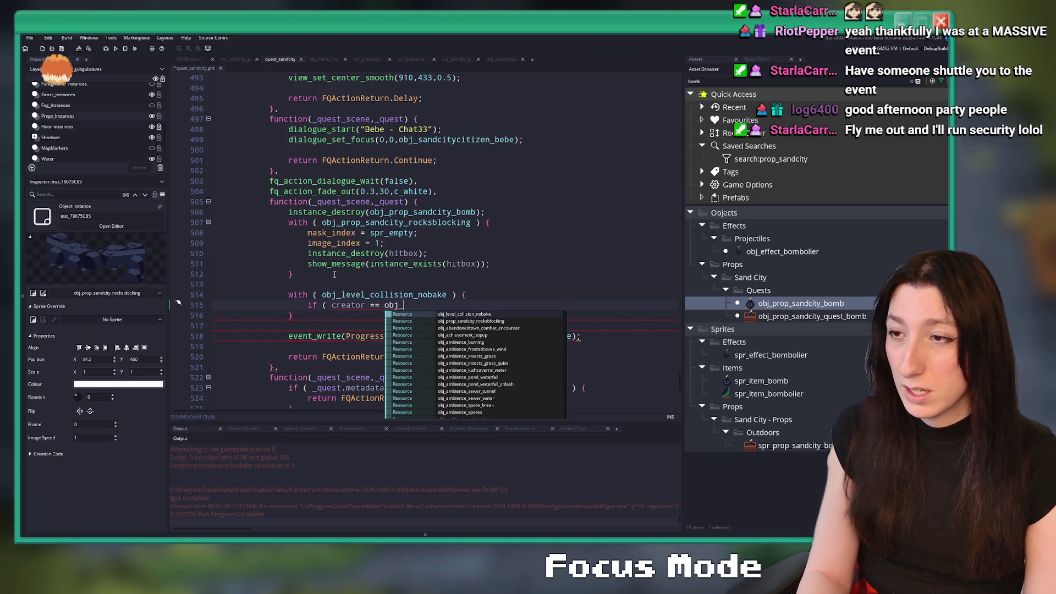
Step: Declare var _id = noone; and delete the debug show_message line
click(510, 212)
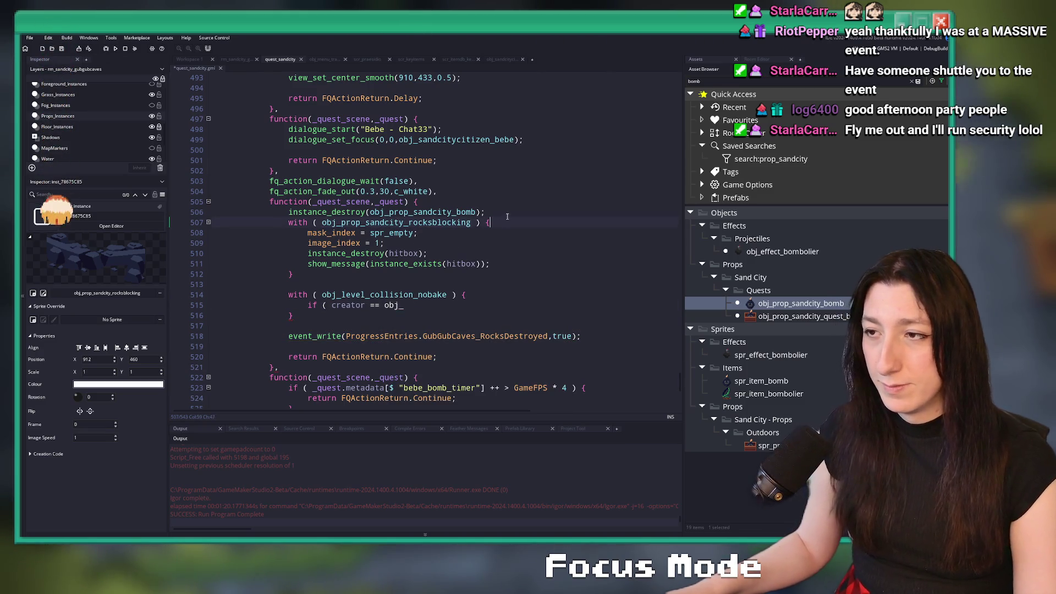
key(Return)
key(Return)
text(var _id )
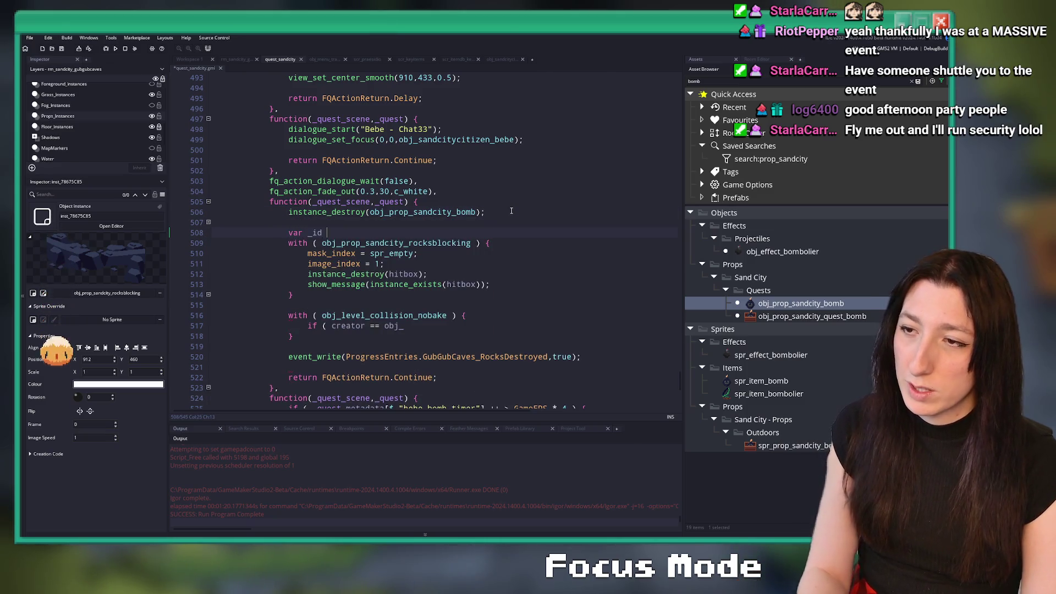
text(= noone;)
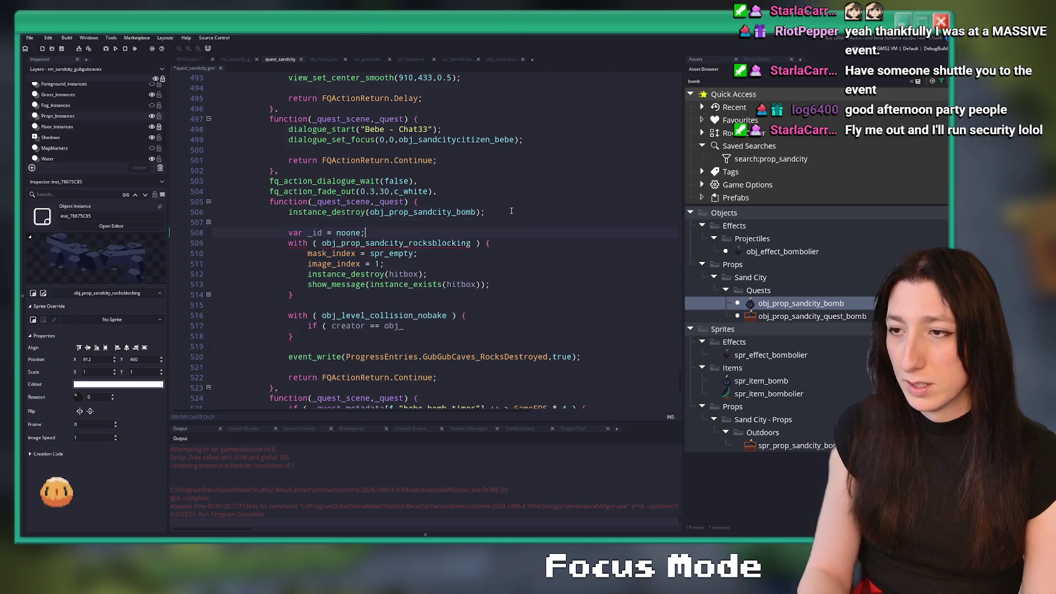
double_click(315, 233)
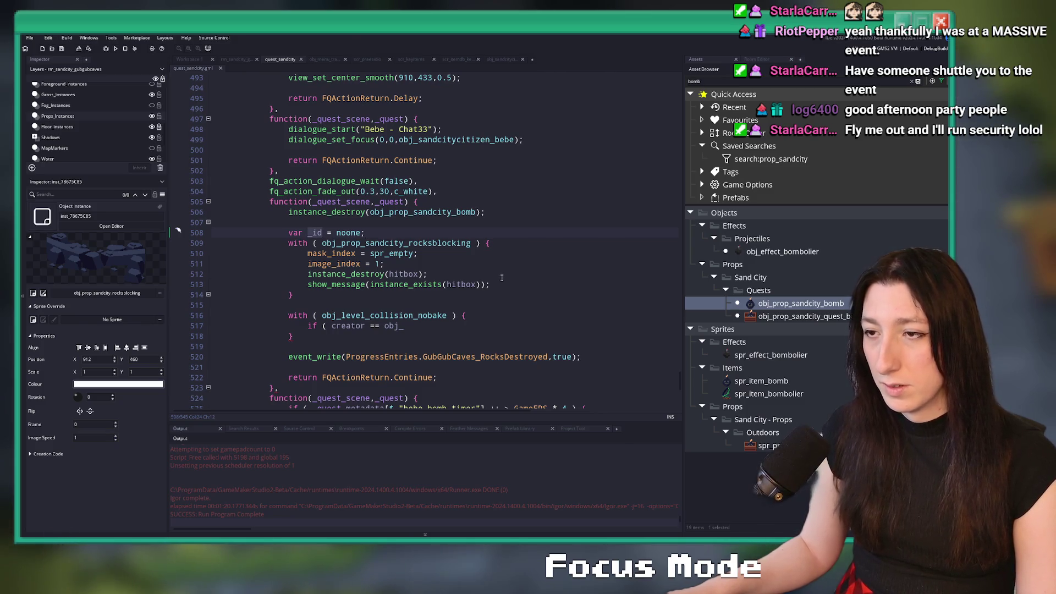
click(317, 282)
drag(488, 284, 308, 285)
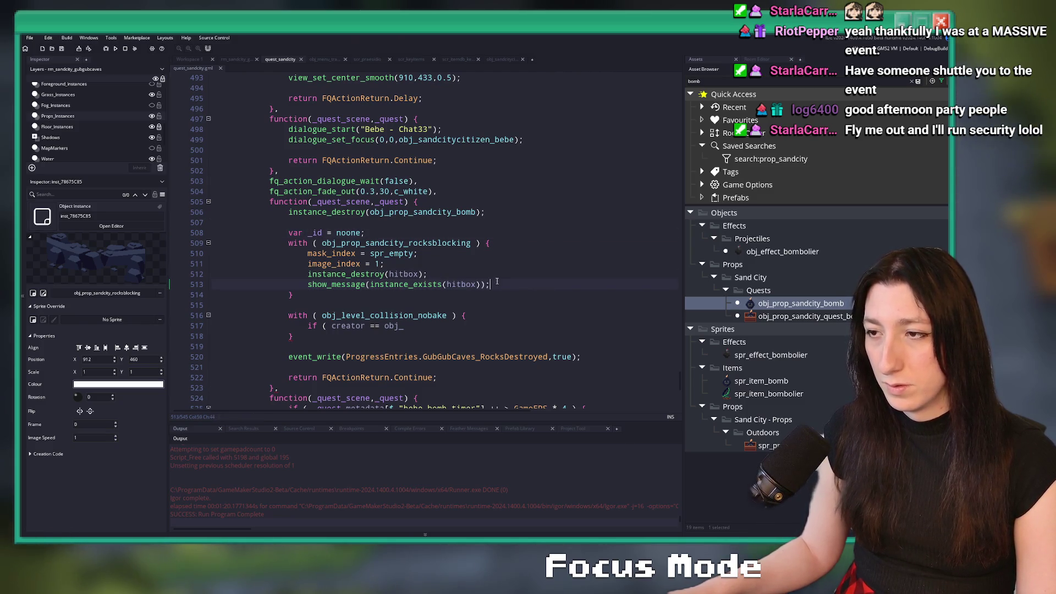
key(BackSpace)
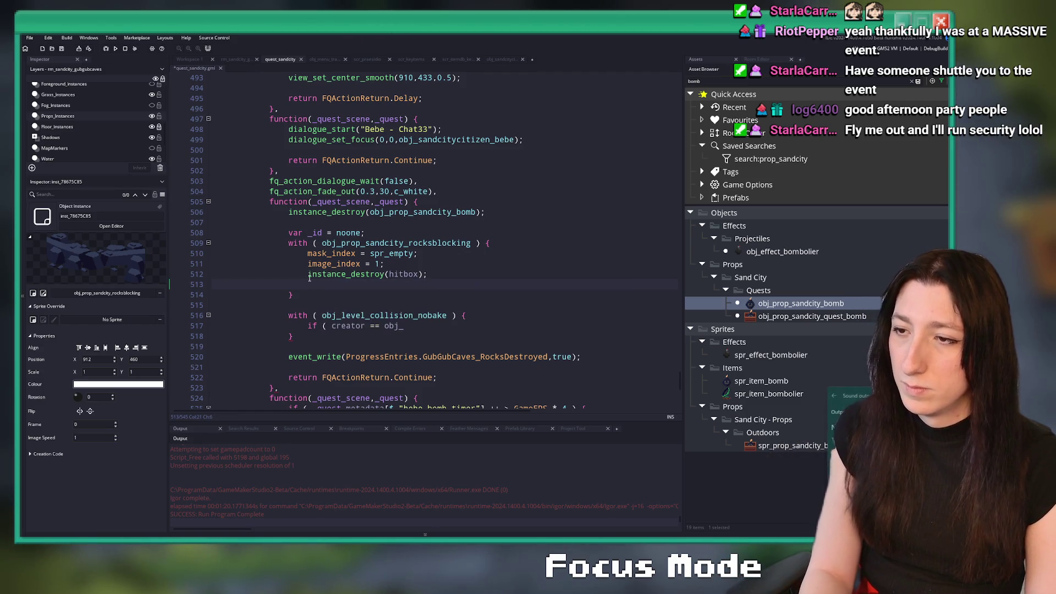
Step: Complete the creator == _id check with instance_destroy(); and launch a test run with F5
text(_id =)
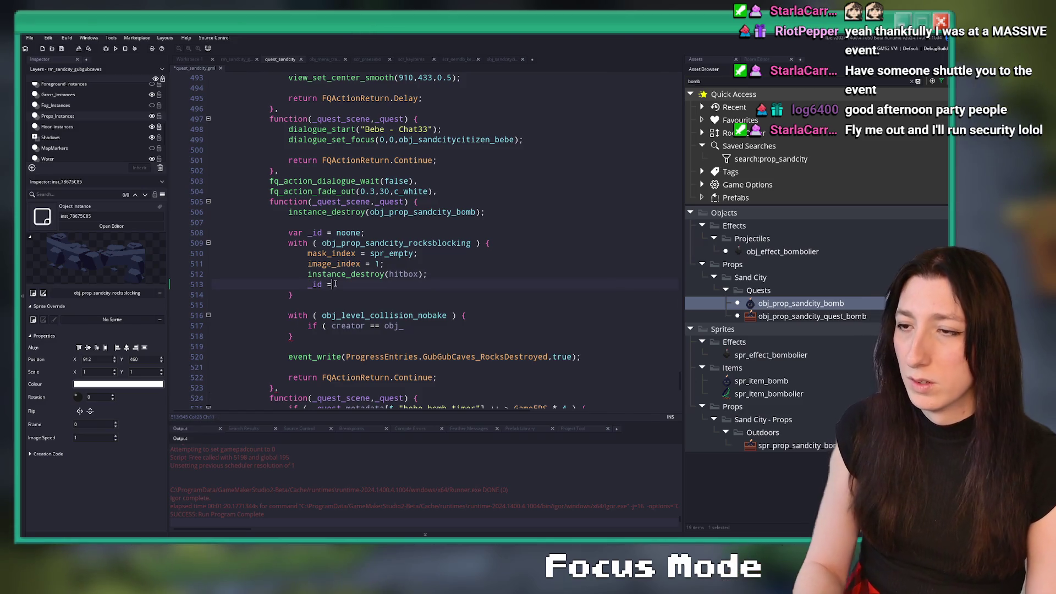
text( id;)
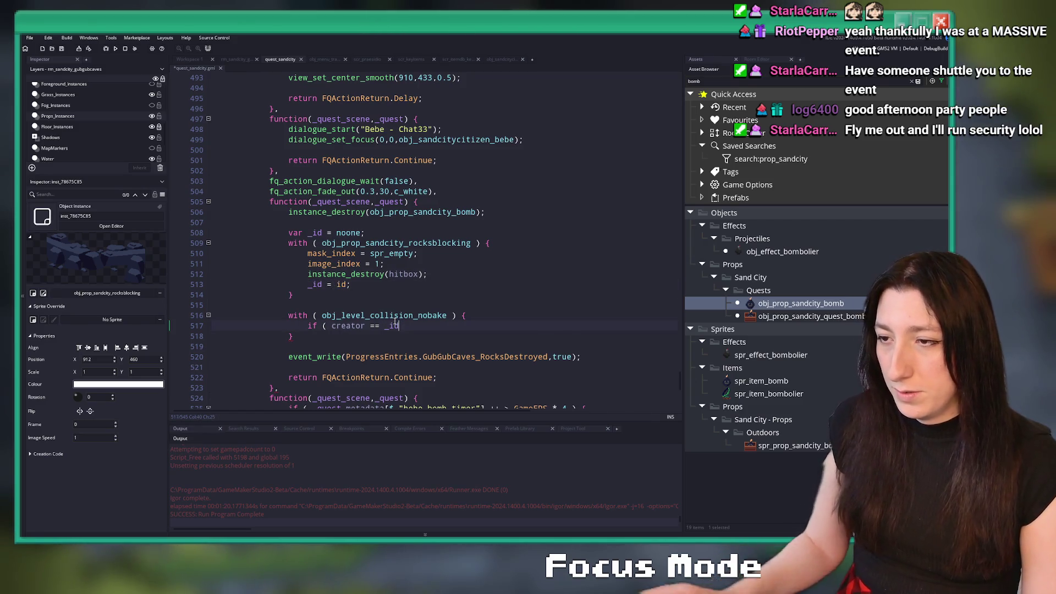
text( ) {)
key(Return)
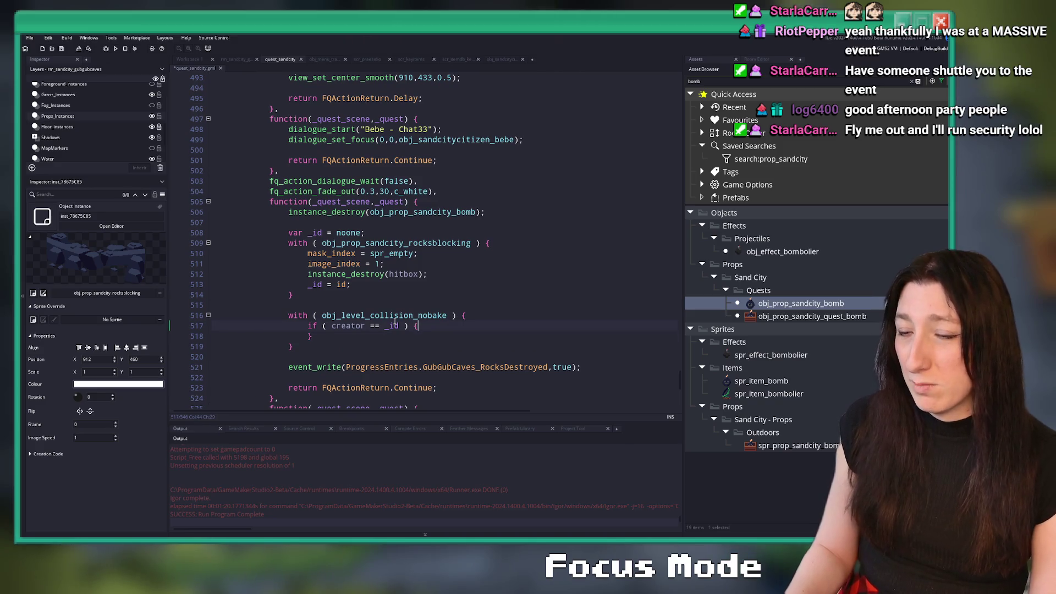
key(Return)
text(instance_)
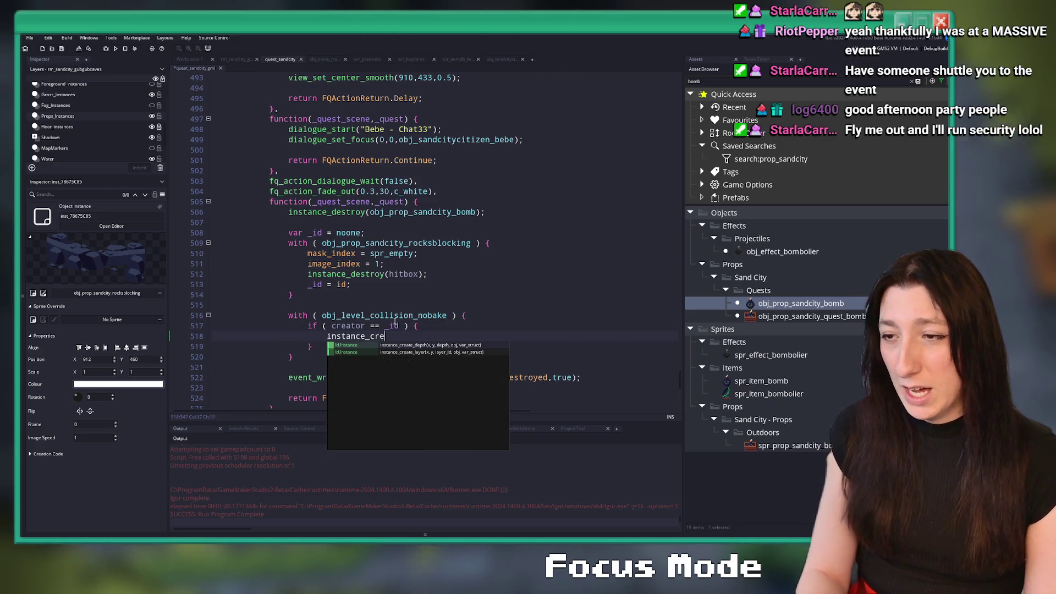
text(destroy();)
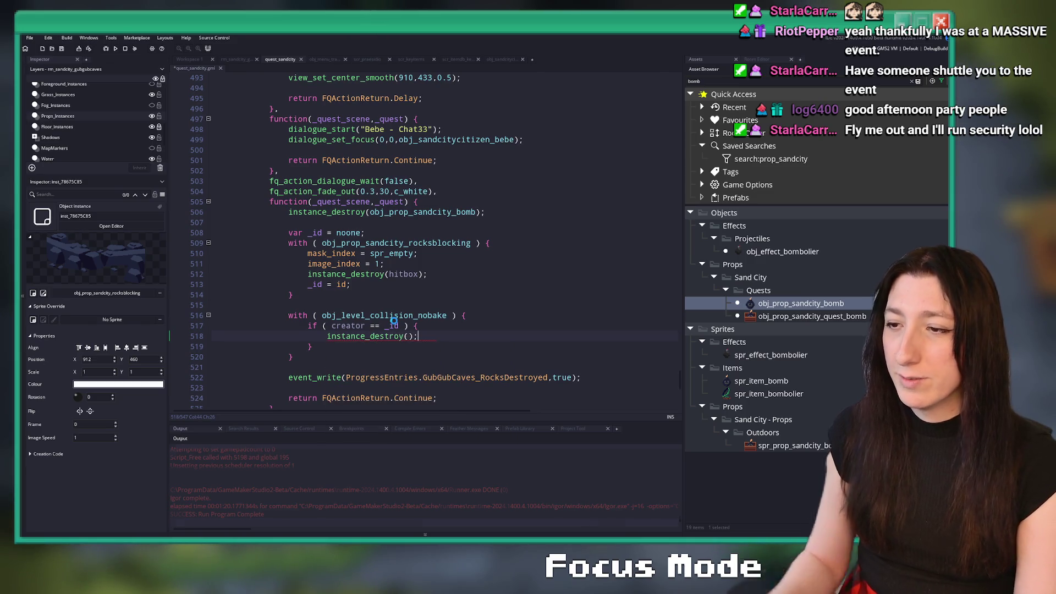
key(F5)
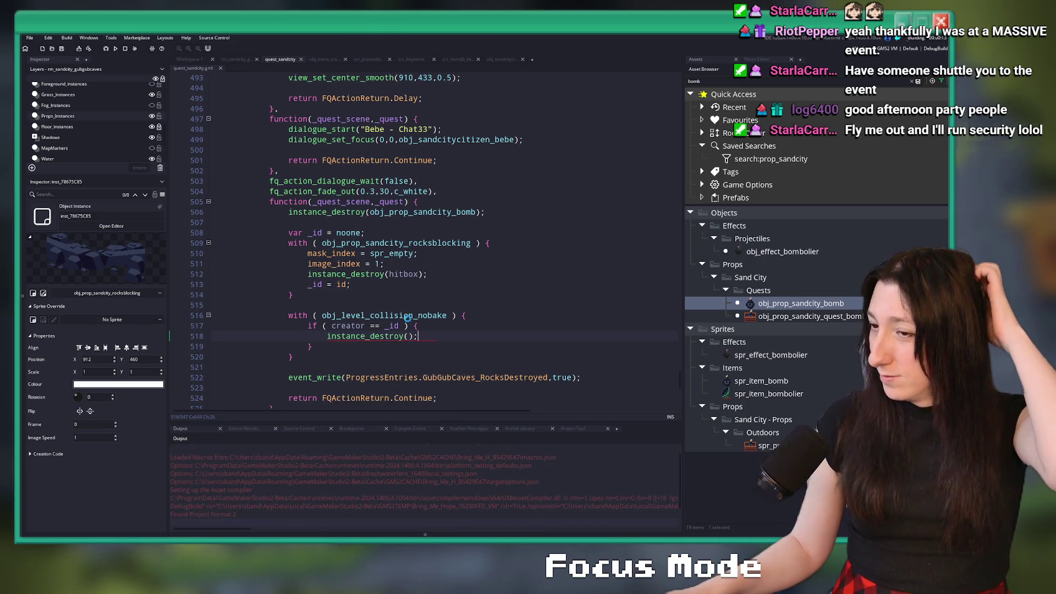
text(;)
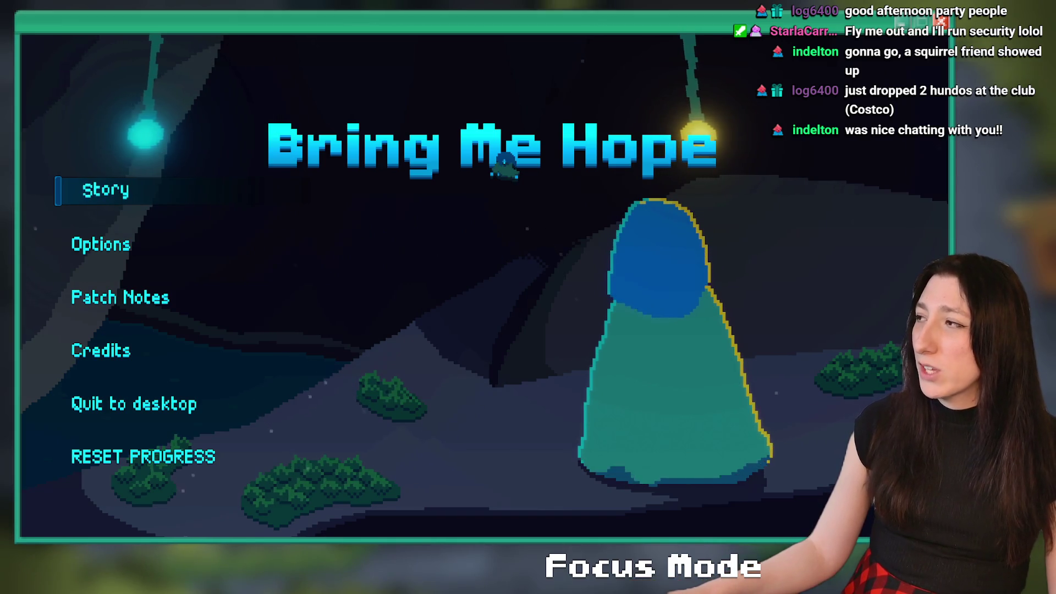
Step: Start Story mode, walk north through Gub Gub Caves to the NPC, and advance its dialogue
click(97, 197)
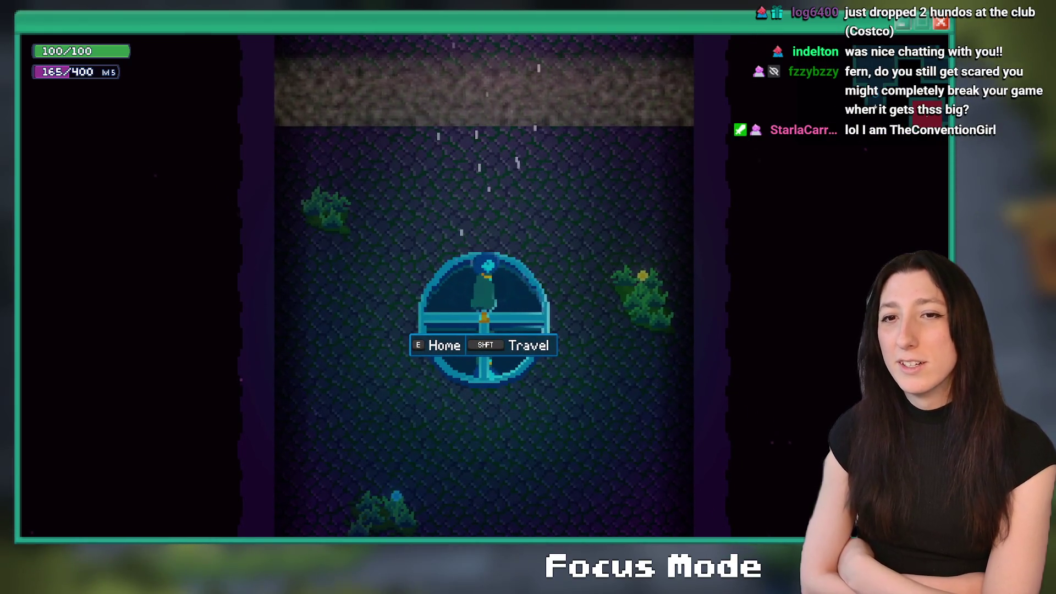
key(w)
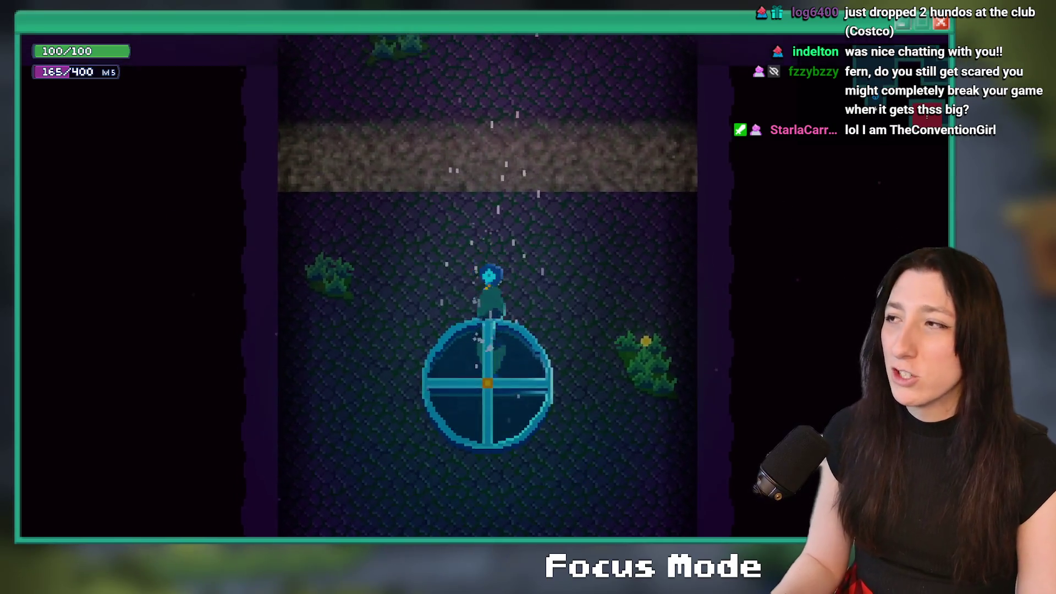
key(w)
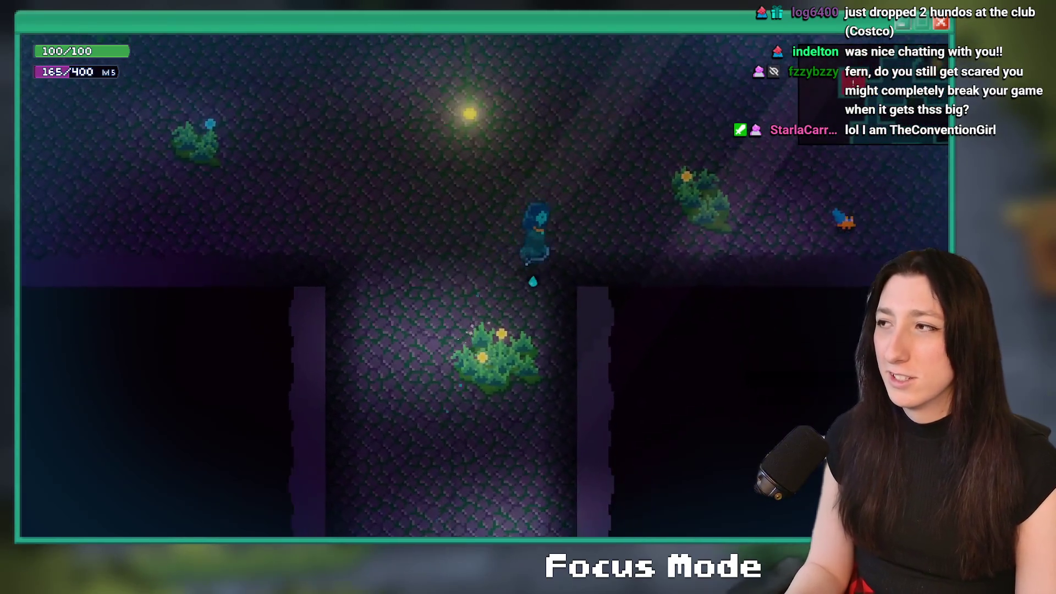
key(w)
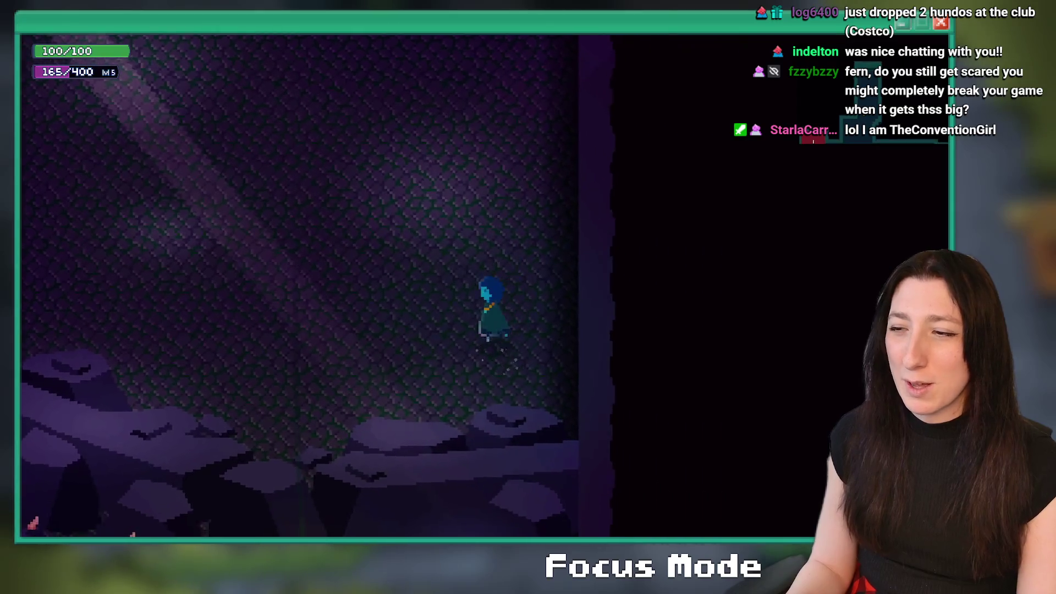
key(space)
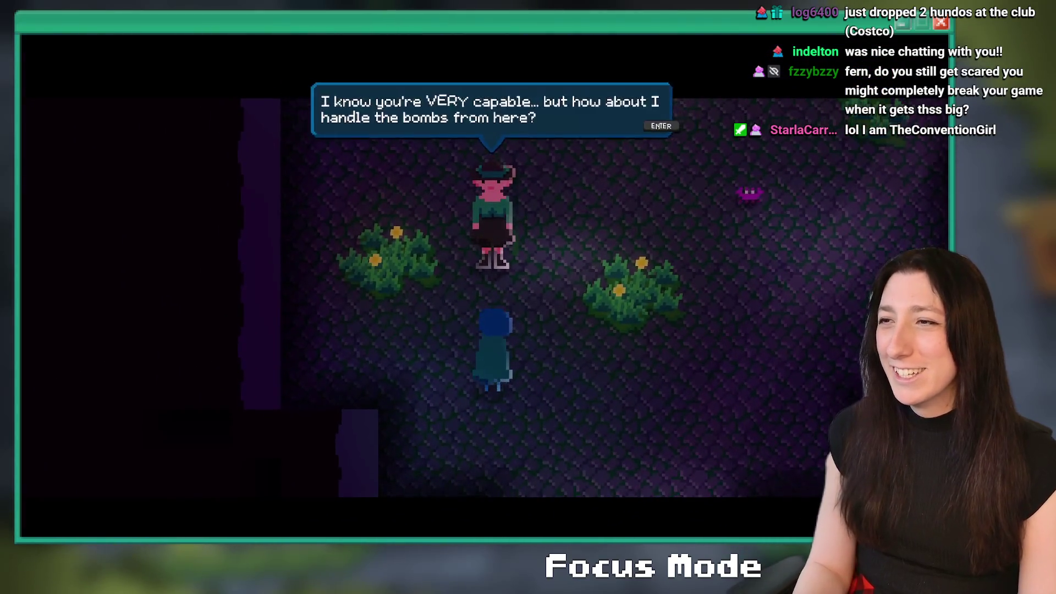
Step: Advance the dialogue so the bomb cutscene clears the rocks, then walk north through the opened passage
key(space)
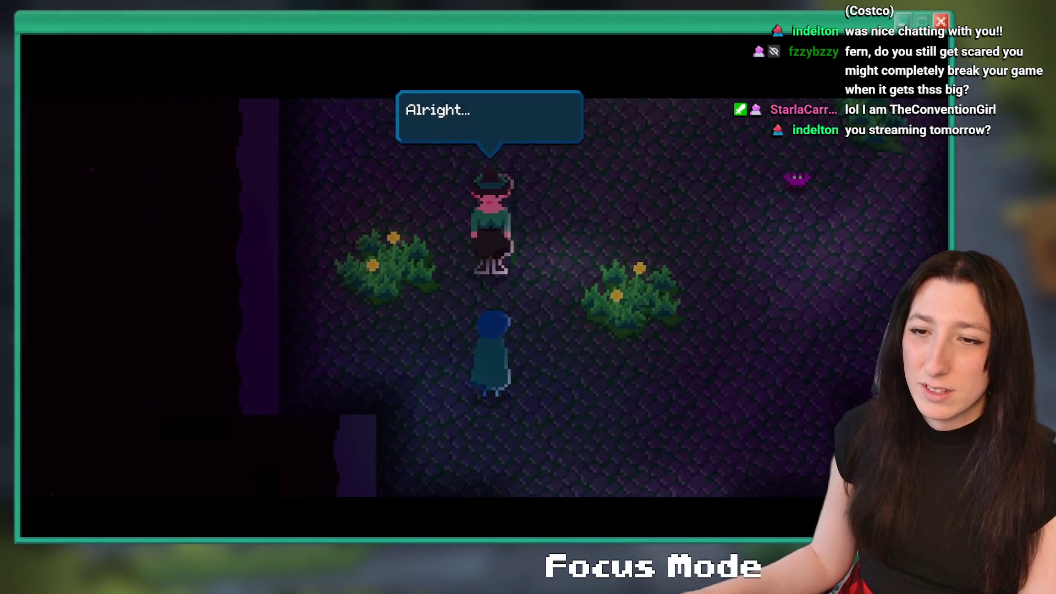
key(space)
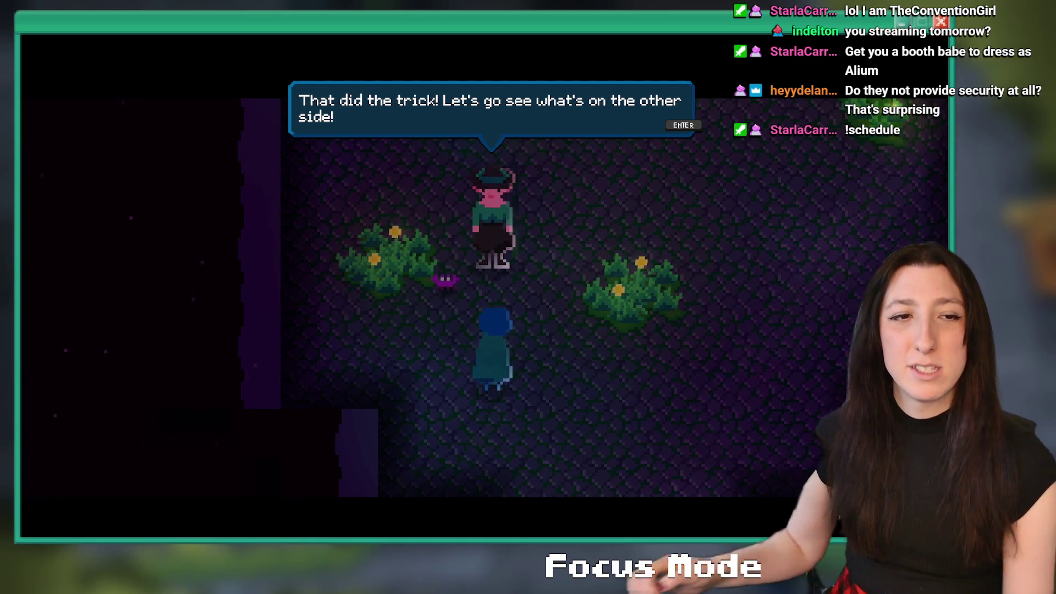
key(Return)
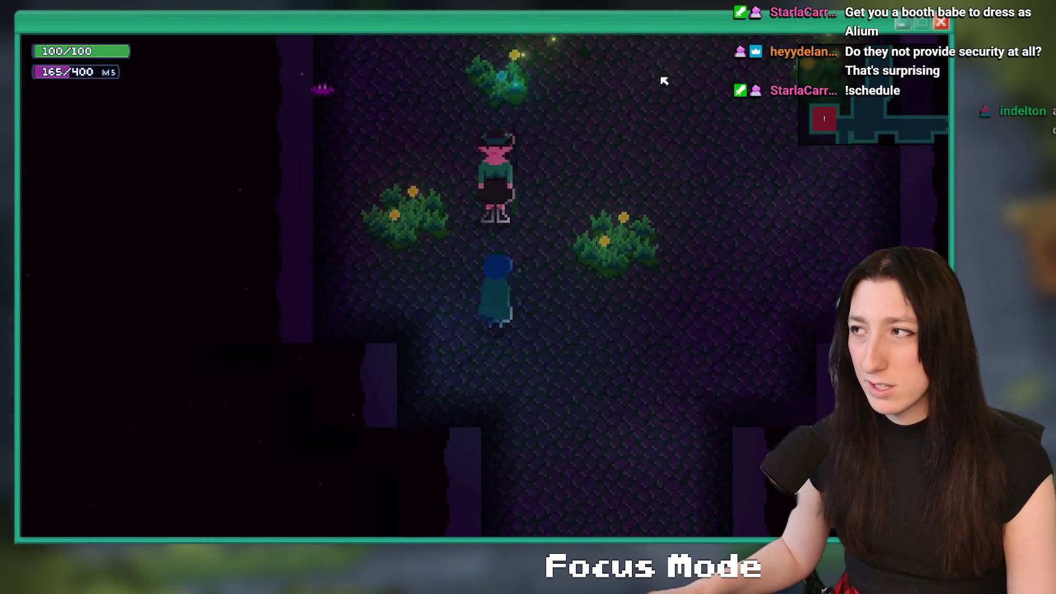
key(w)
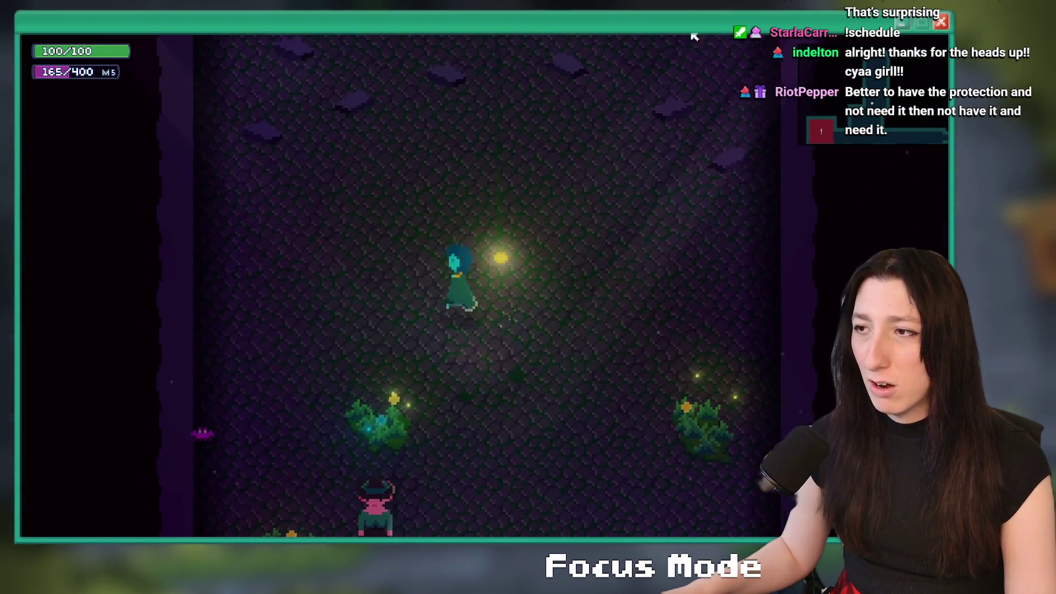
Step: Move the game window aside, bring the code editor forward and stop the running game
mouse_move(722, 80)
mouse_down()
mouse_move(722, 478)
mouse_move(721, 414)
mouse_up()
click(505, 233)
click(125, 48)
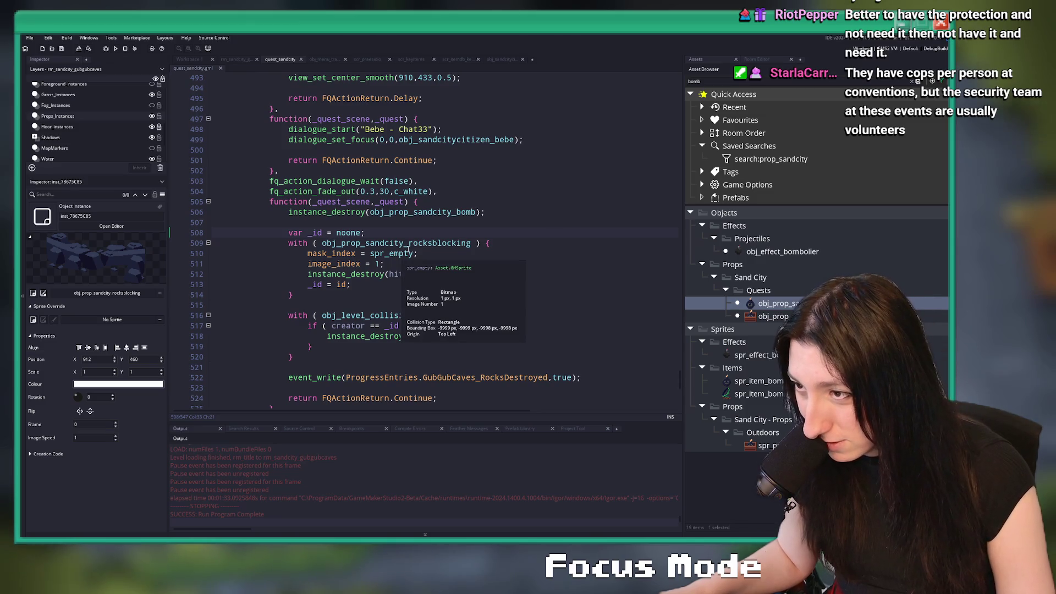
Step: Inspect and select the mask_index = spr_empty line in the code
click(412, 254)
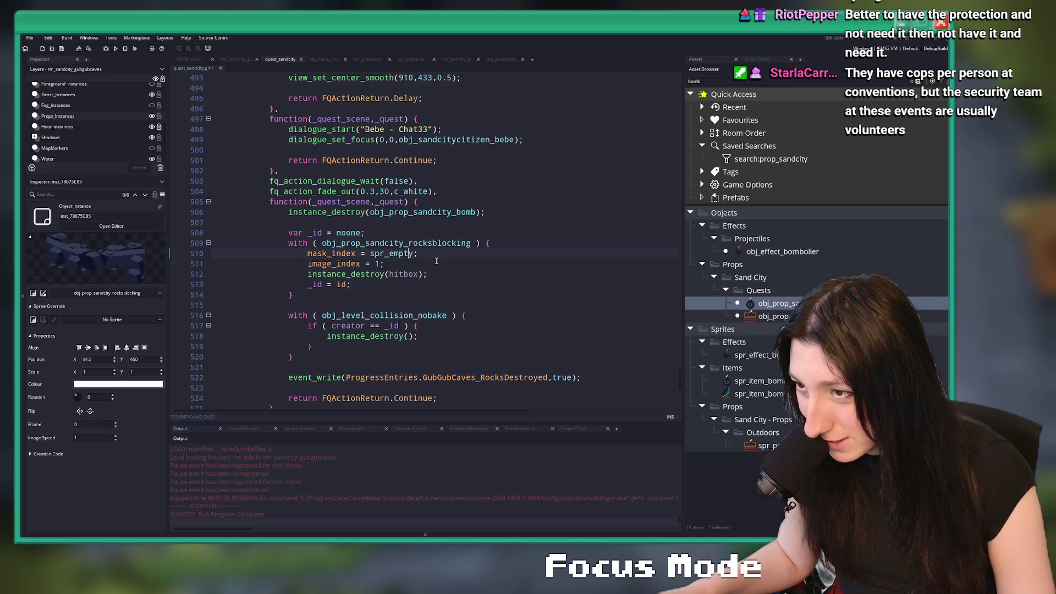
click(333, 253)
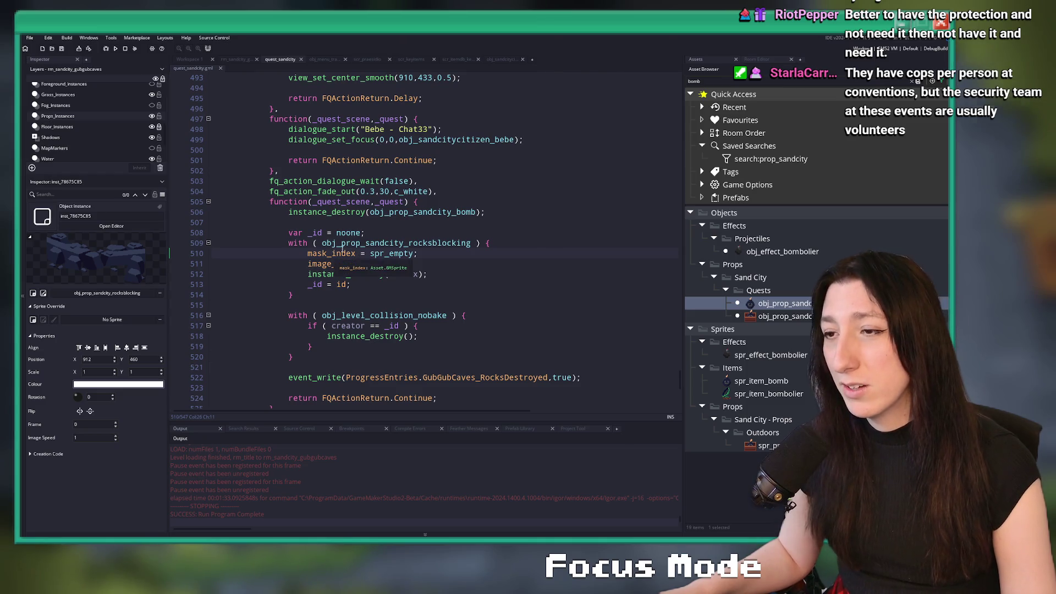
click(434, 254)
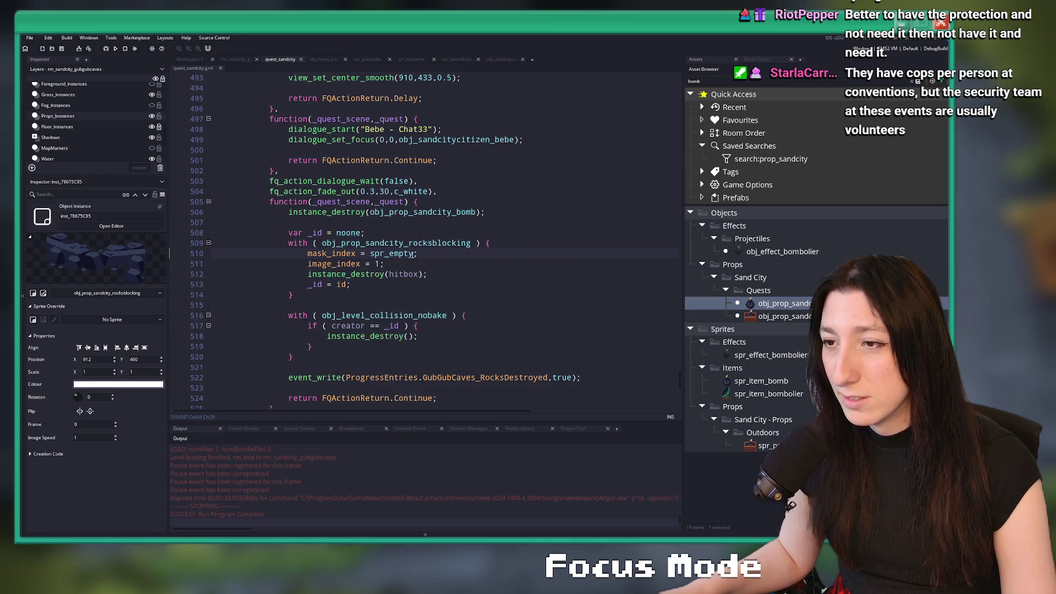
drag(413, 255, 308, 257)
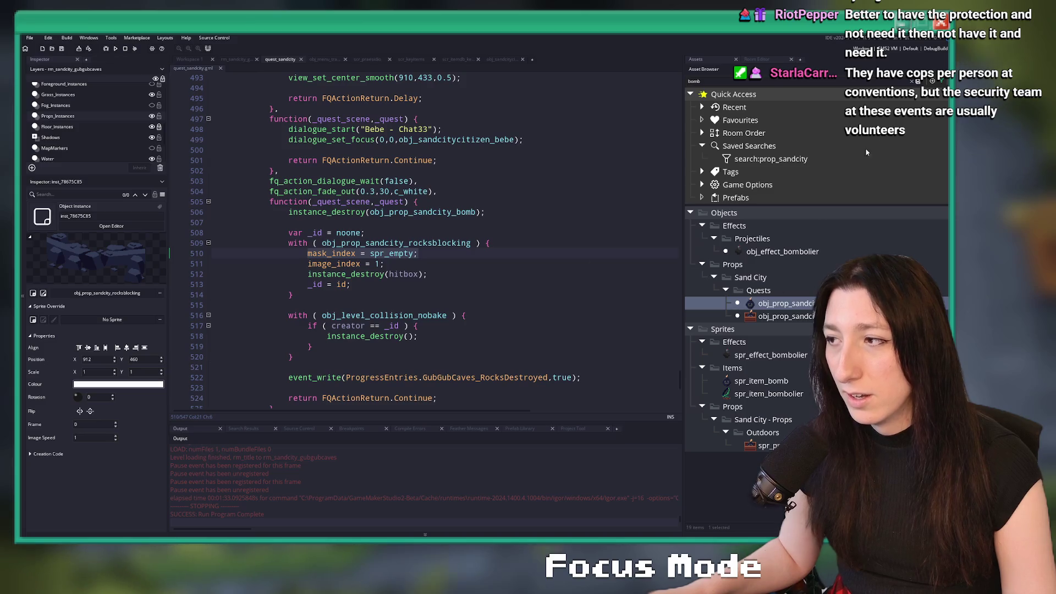
Step: Give obj_prop_sandcity_rocksblocking a Destroy event containing instance_destroy(hitbox);
click(911, 80)
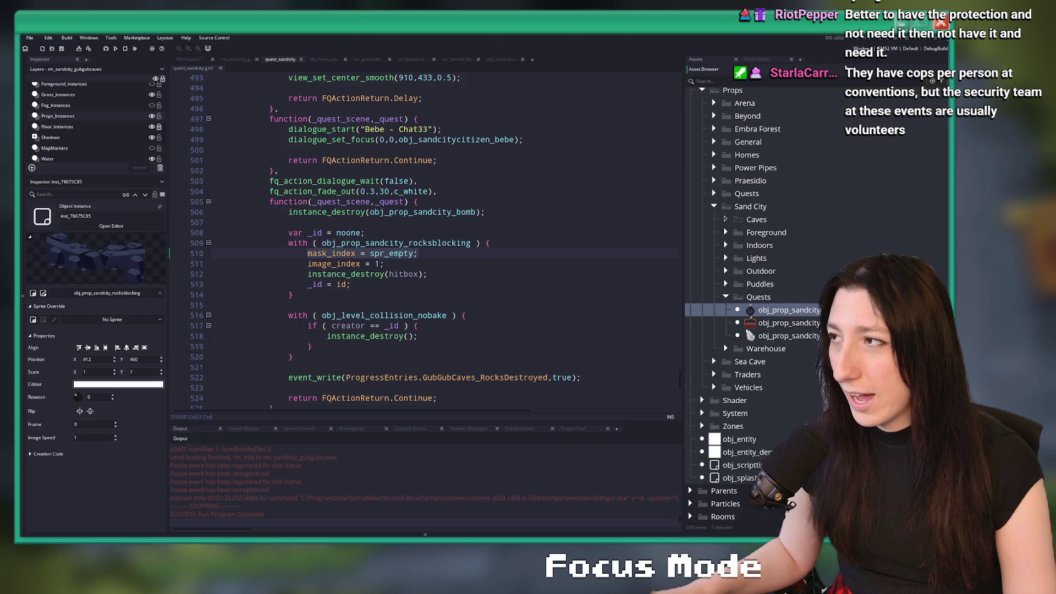
scroll(794, 272, up, 15)
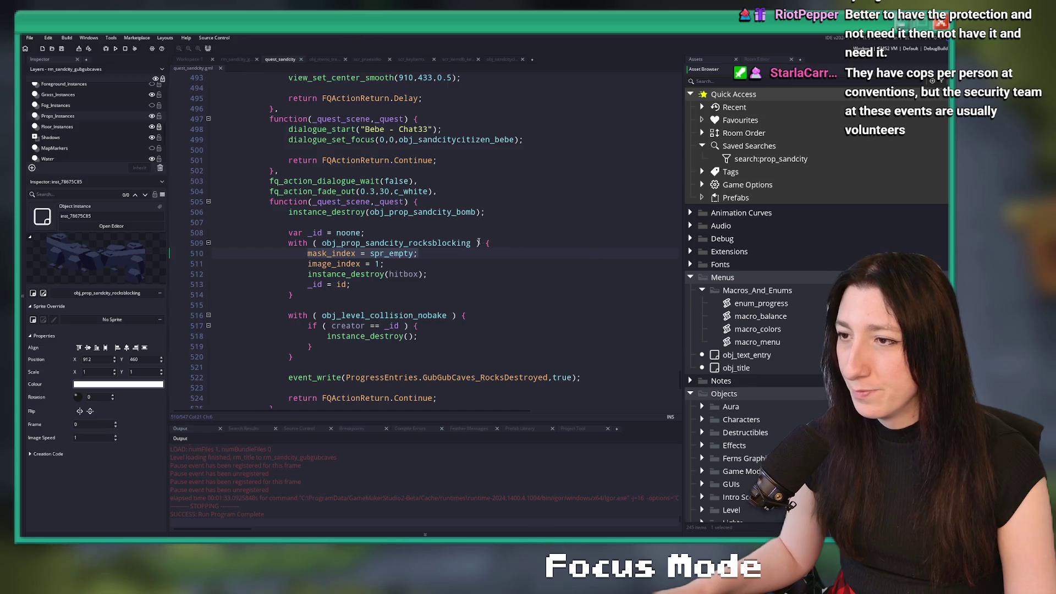
middle_click(457, 243)
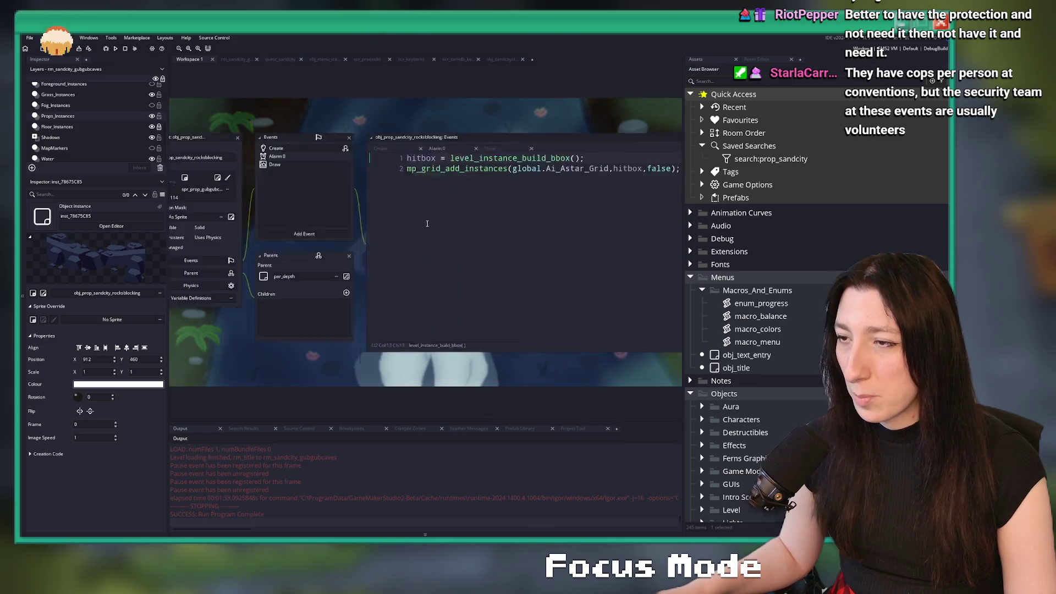
click(305, 235)
click(319, 253)
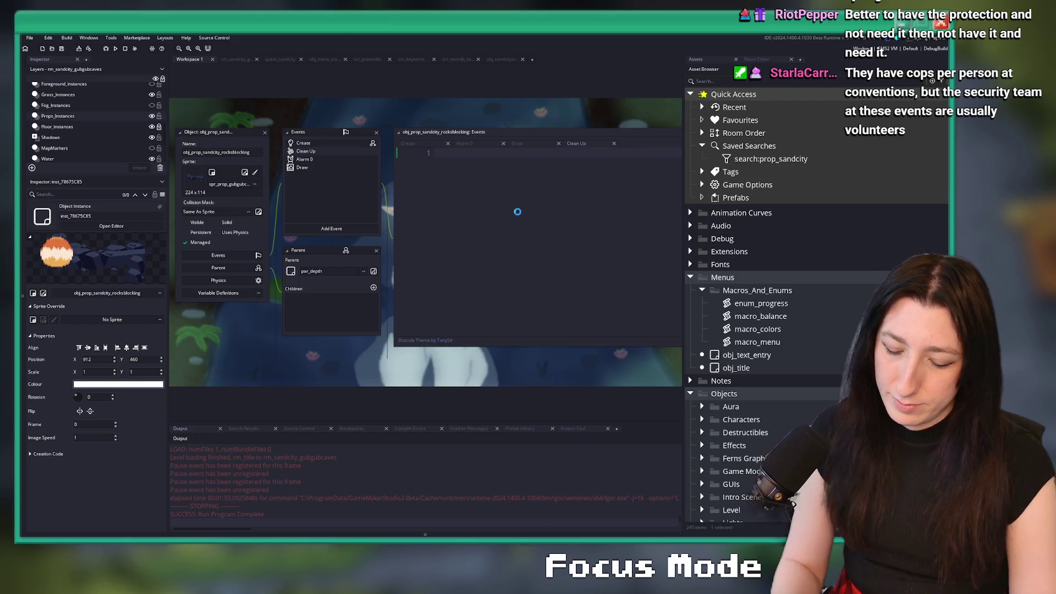
text(instance_destroy(hitbox);)
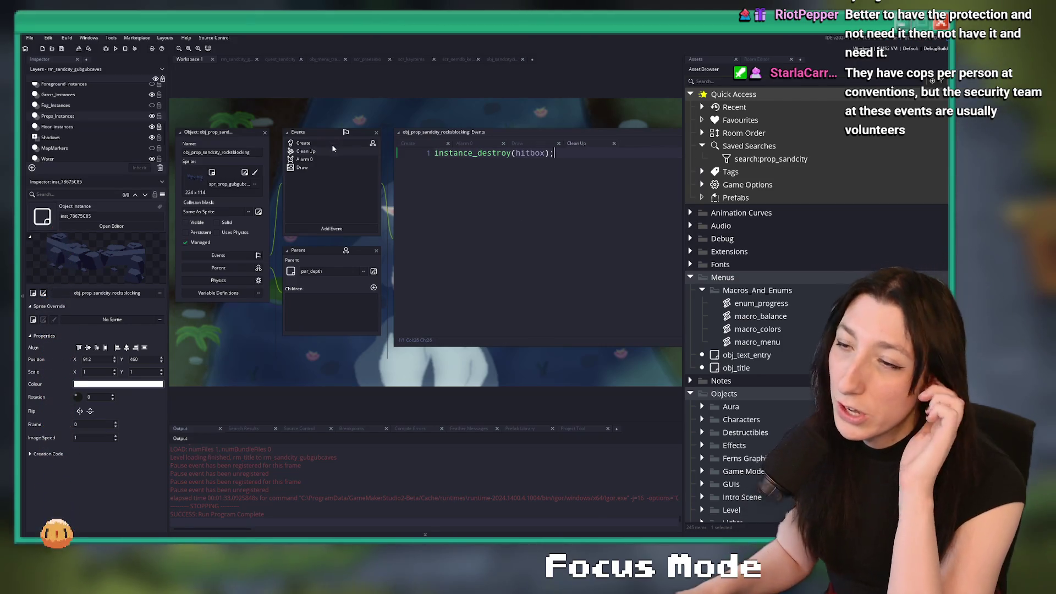
right_click(308, 152)
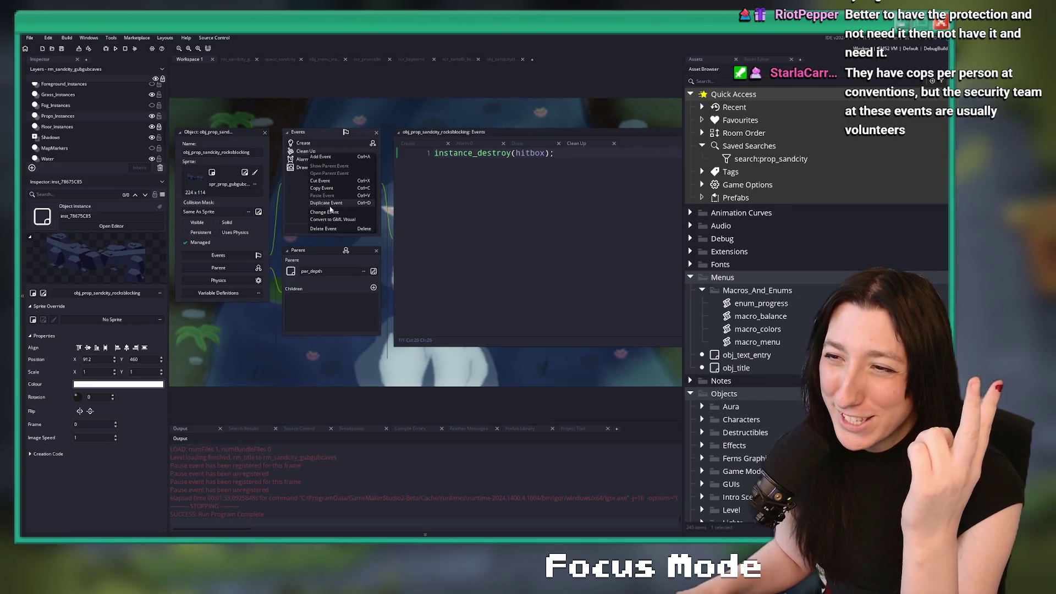
click(324, 212)
click(344, 222)
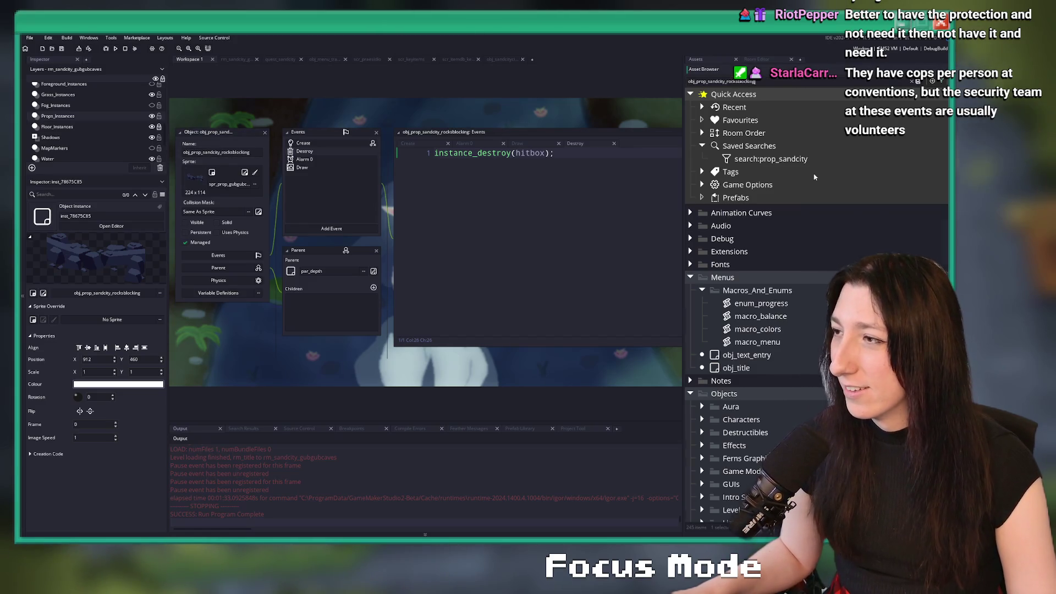
Step: Duplicate the rocks object as obj_prop_sandcity_rocksblocking_debris and open its Create event code
key(Return)
key(ctrl+d)
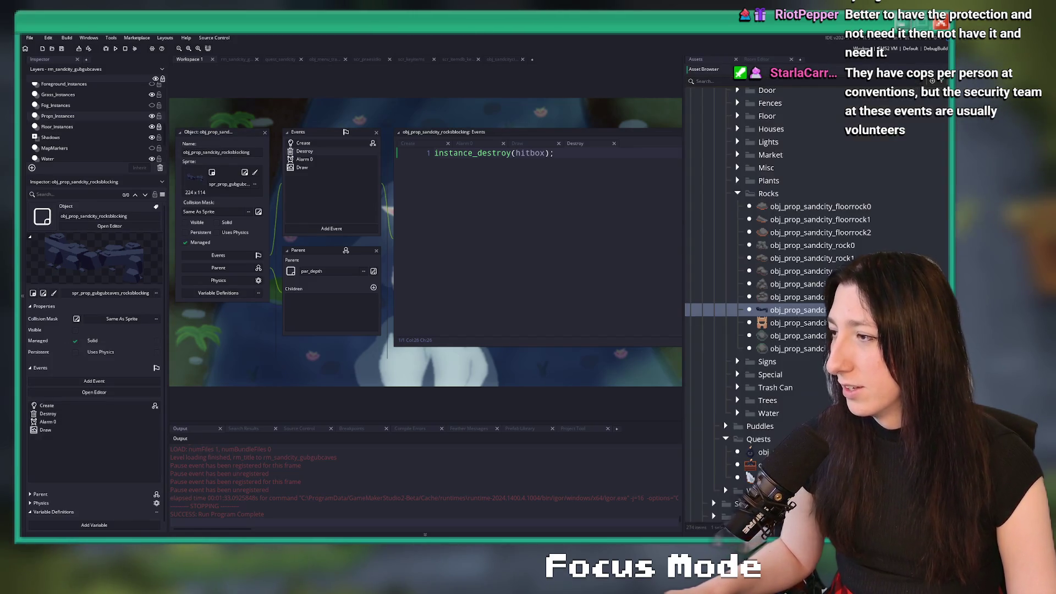
key(BackSpace)
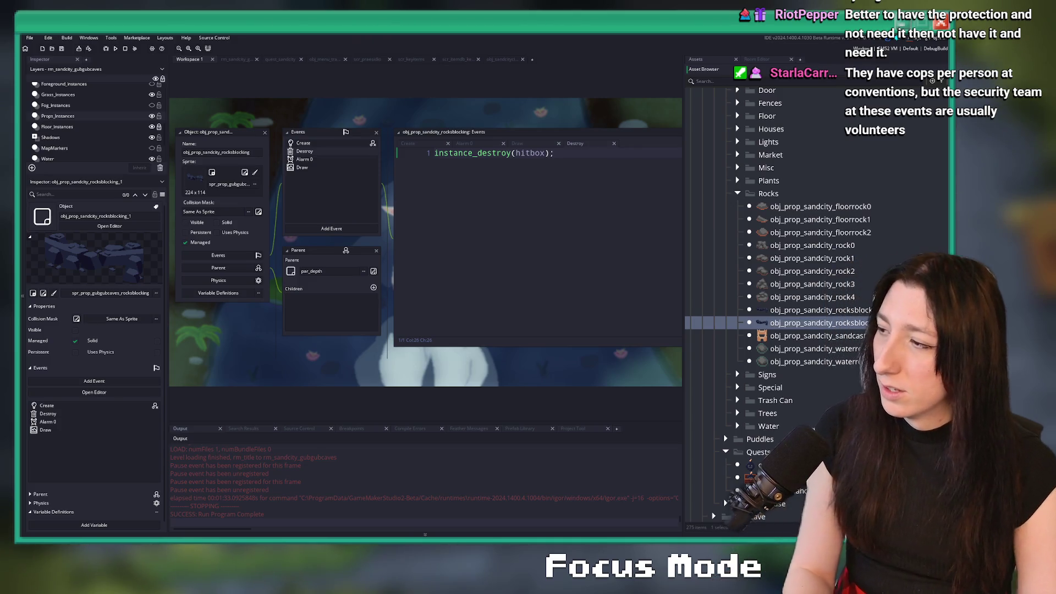
text(debris)
key(Return)
double_click(47, 405)
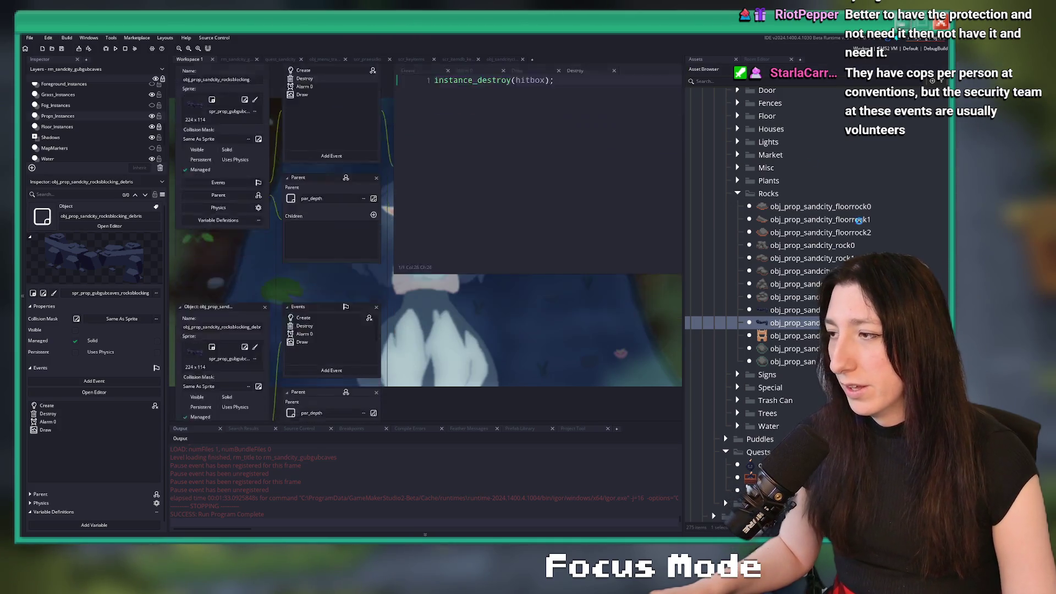
click(529, 221)
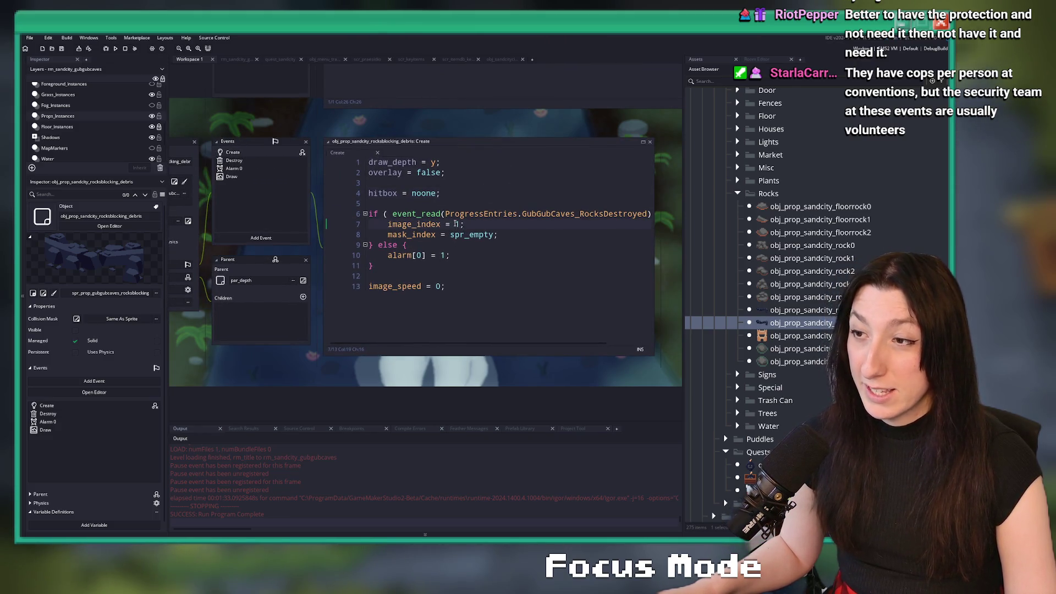
Step: In the debris Create code, add image_index = 1; and remove the if/else block and hitbox line
click(452, 192)
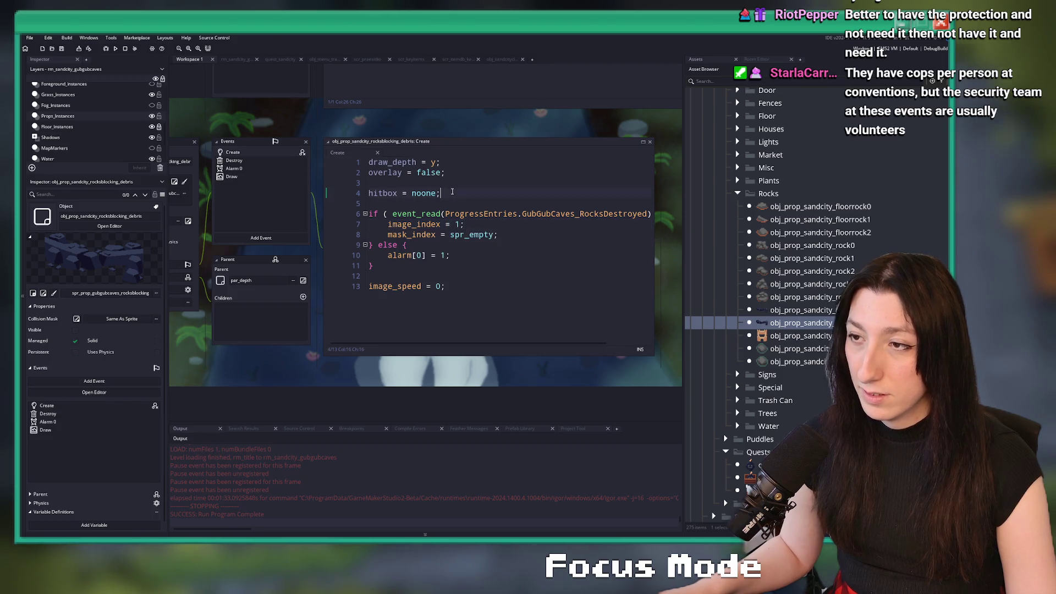
key(Return)
key(Return)
text(image_index = 1;)
click(344, 265)
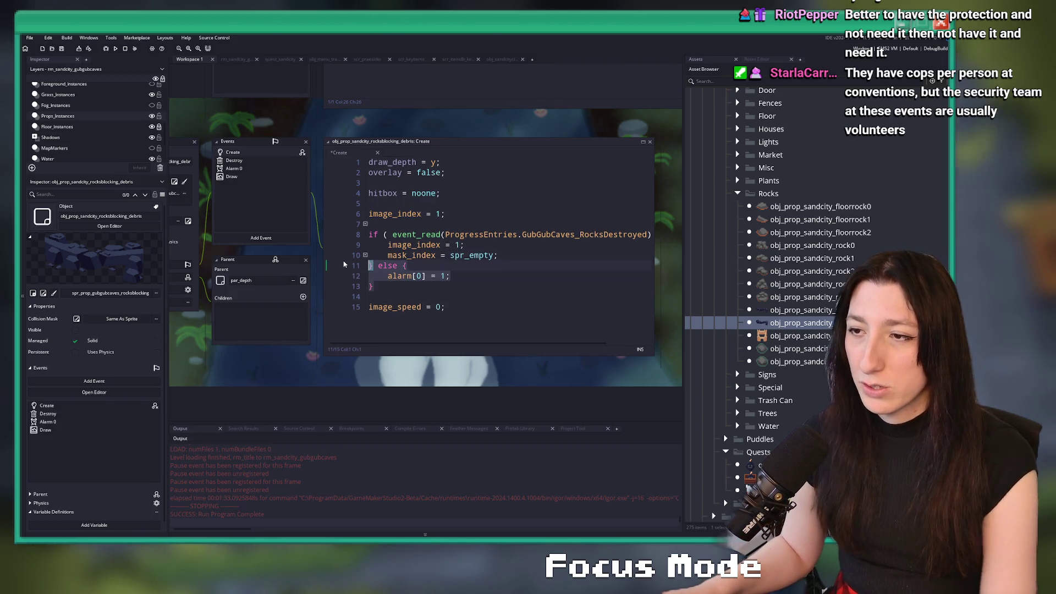
key(shift+Down)
key(shift+Down)
key(shift+Down)
key(Delete)
drag(387, 255, 368, 234)
key(Delete)
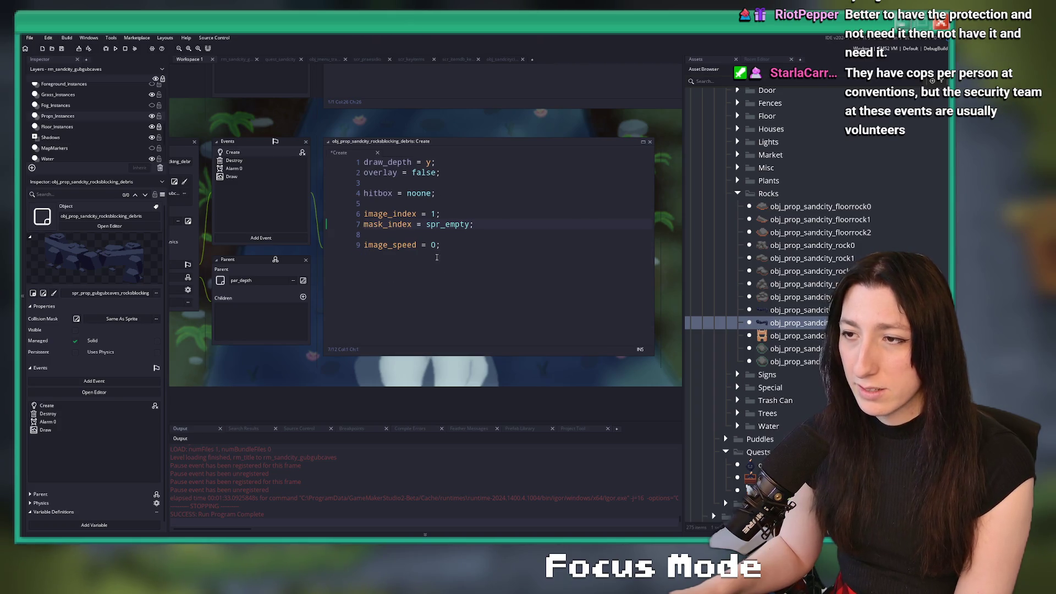
click(434, 204)
drag(493, 209, 493, 188)
key(BackSpace)
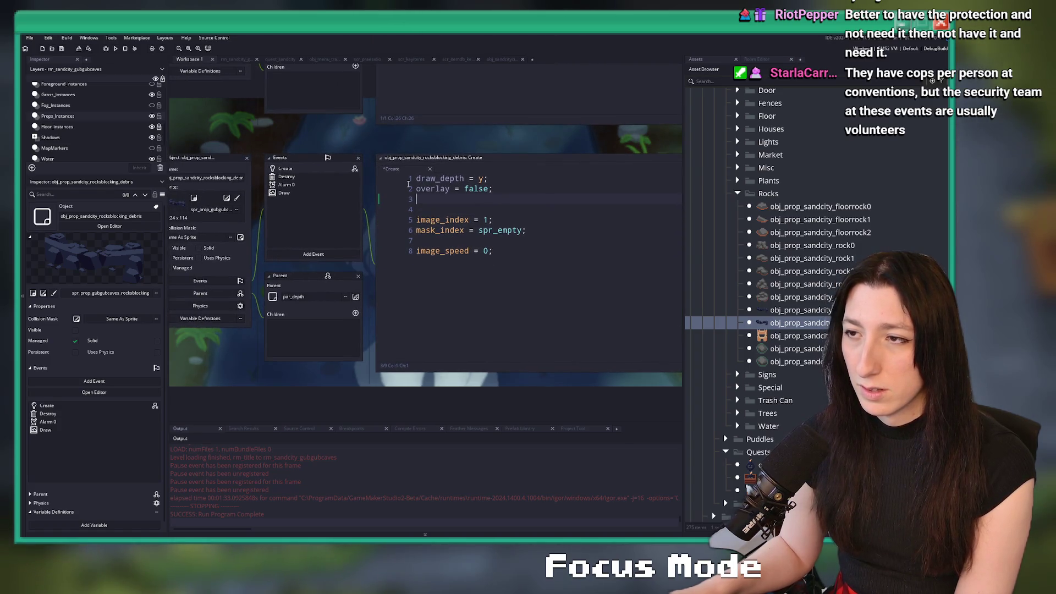
Step: Delete the debris object's Destroy and Alarm 0 events and save the changes
right_click(311, 180)
click(330, 195)
key(Return)
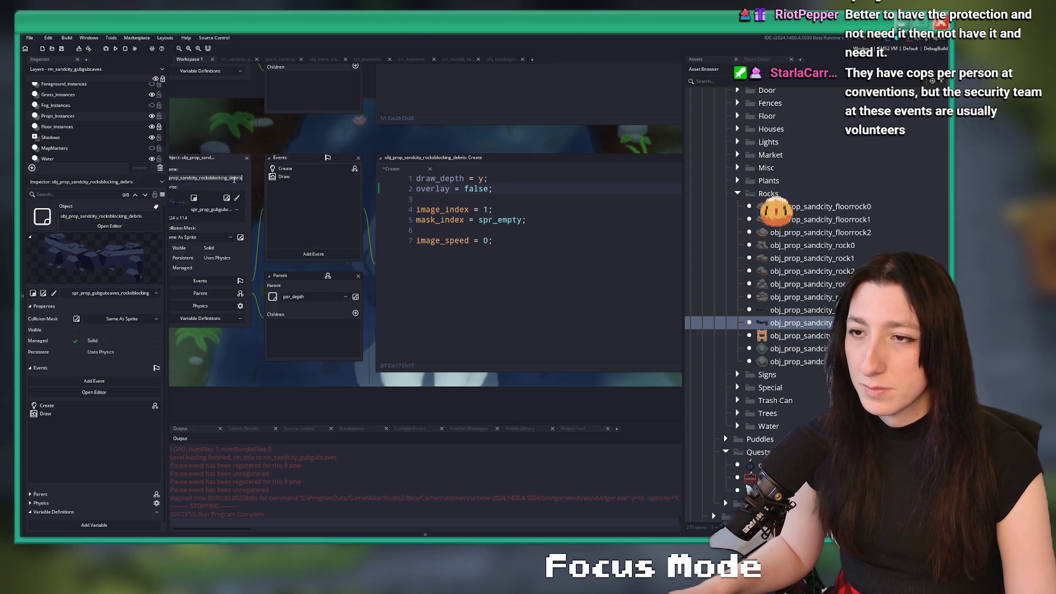
key(Return)
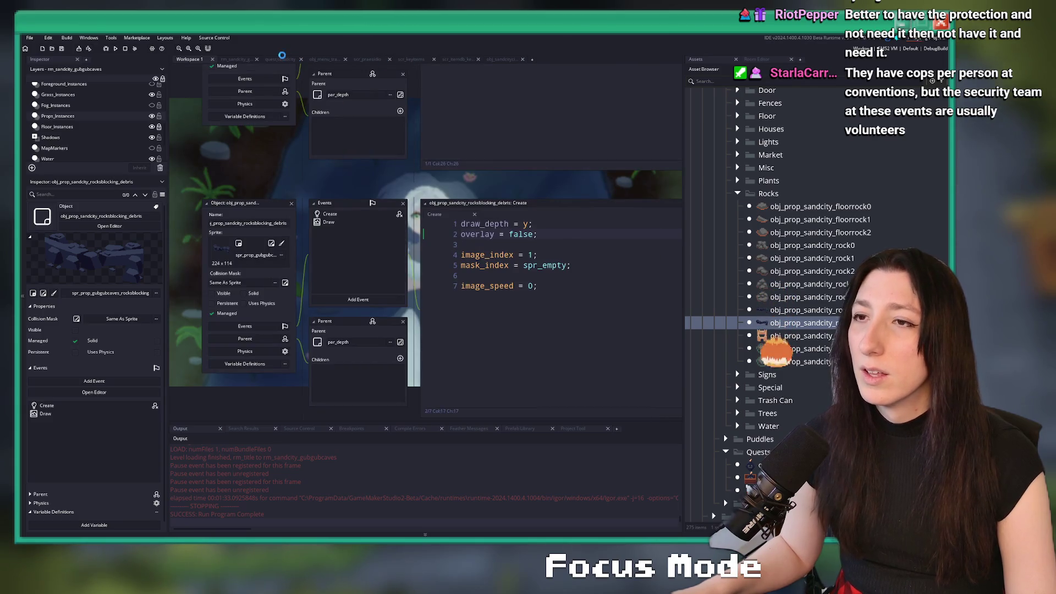
Step: Return to the quest_sandcity script at the rocksblocking with-statement
click(280, 59)
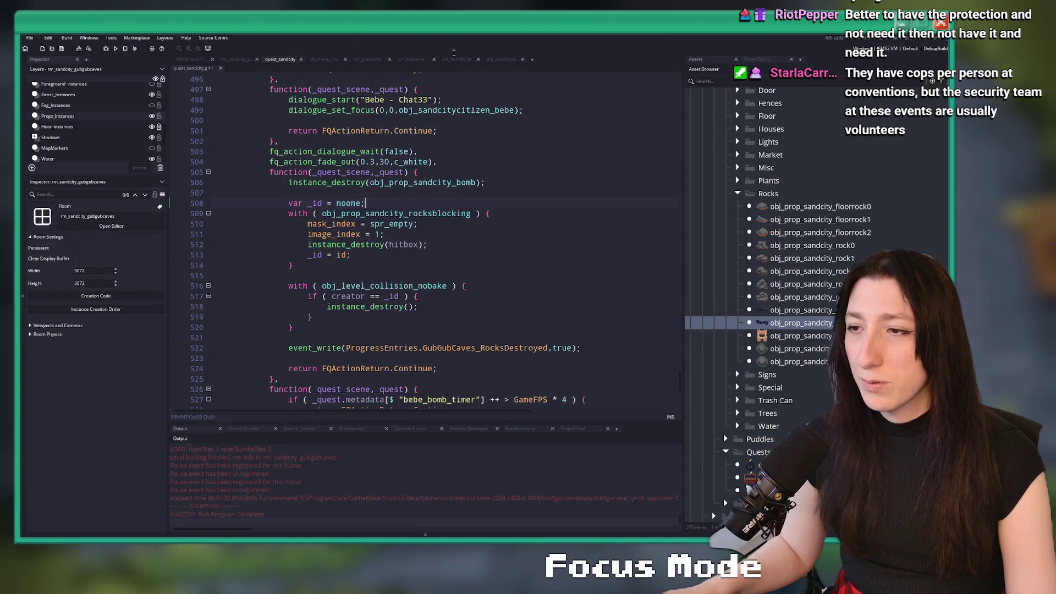
scroll(419, 236, up, 1)
click(419, 243)
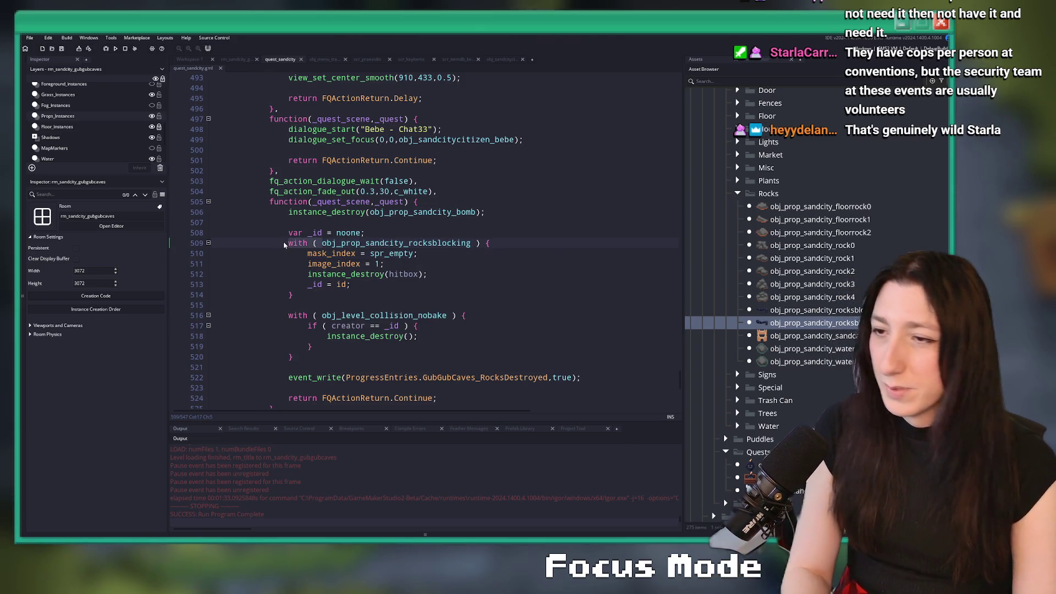
Step: Replace the with-block with instance_destroy(obj_prop_sandcity_rocksblocking);
text(instance_destroy()
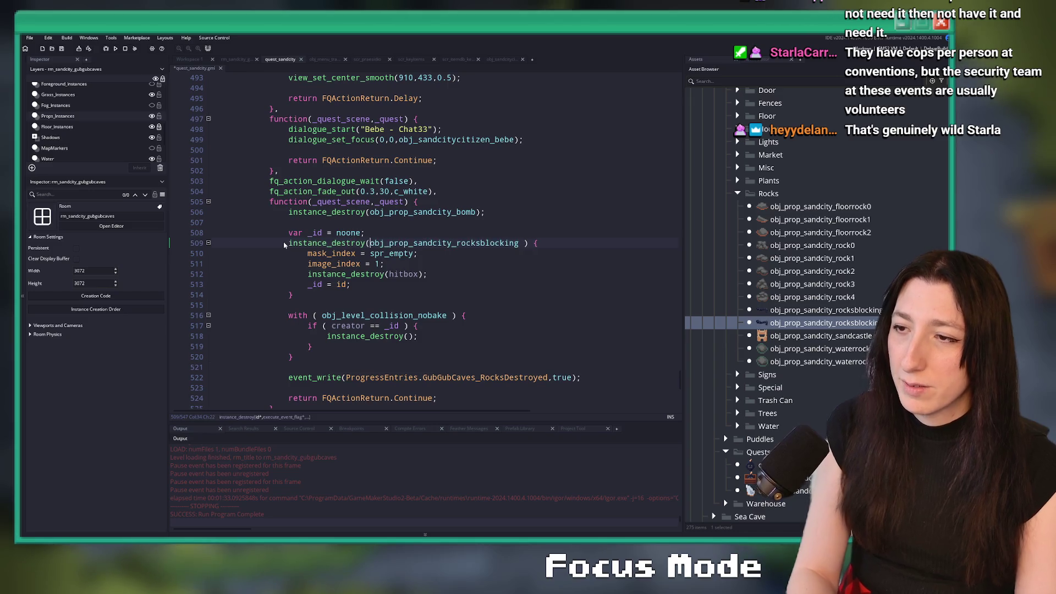
drag(296, 295, 461, 264)
shift+click(520, 244)
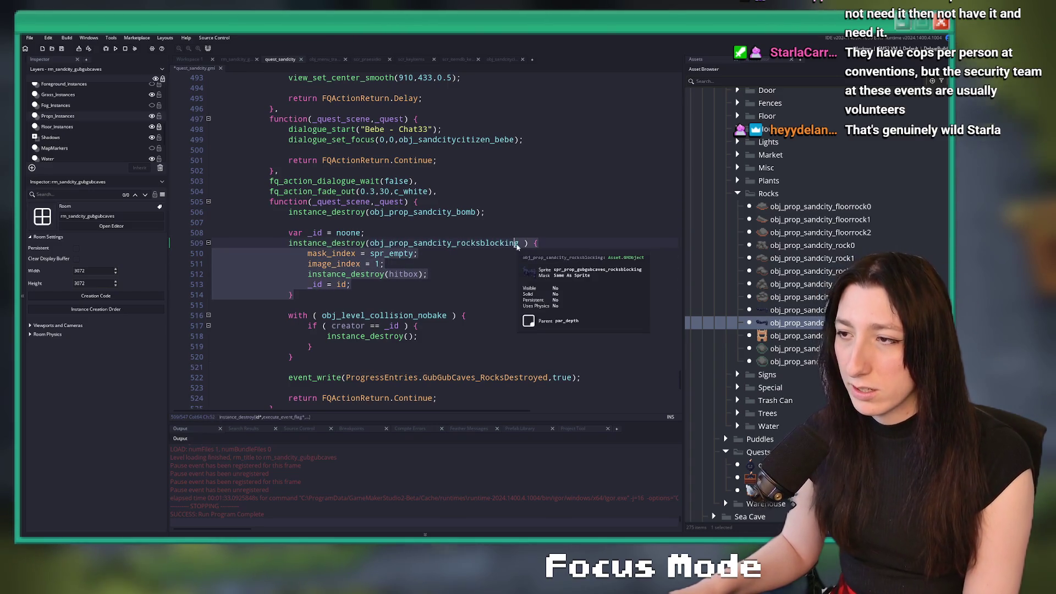
text();)
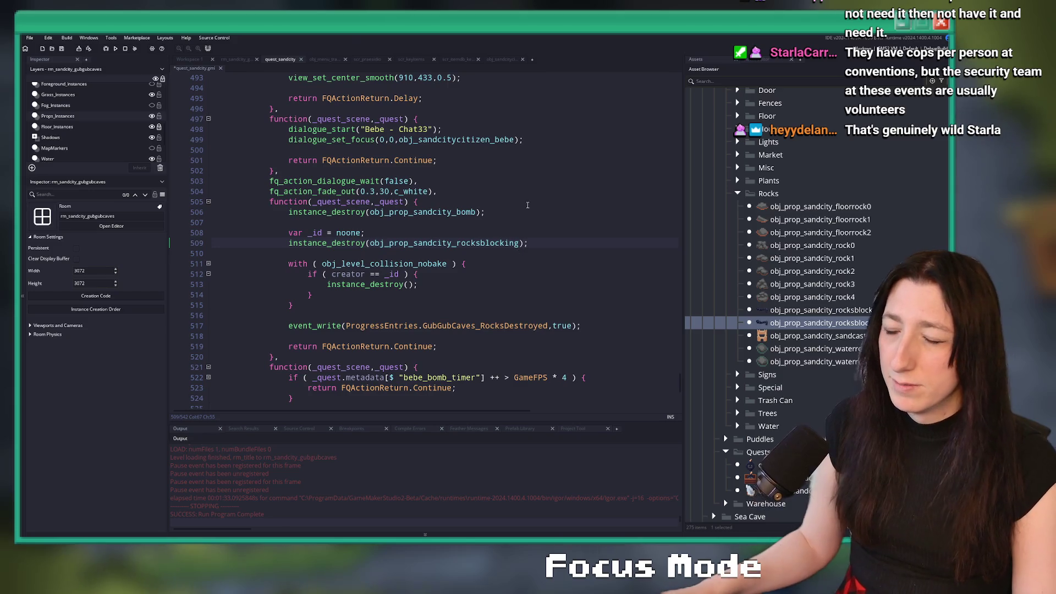
Step: Add instance_create_depth spawning the debris object at the rocks' x, y with depth 0
click(514, 231)
key(Return)
text(obj_prop_sandcity_rocksblocking_debris)
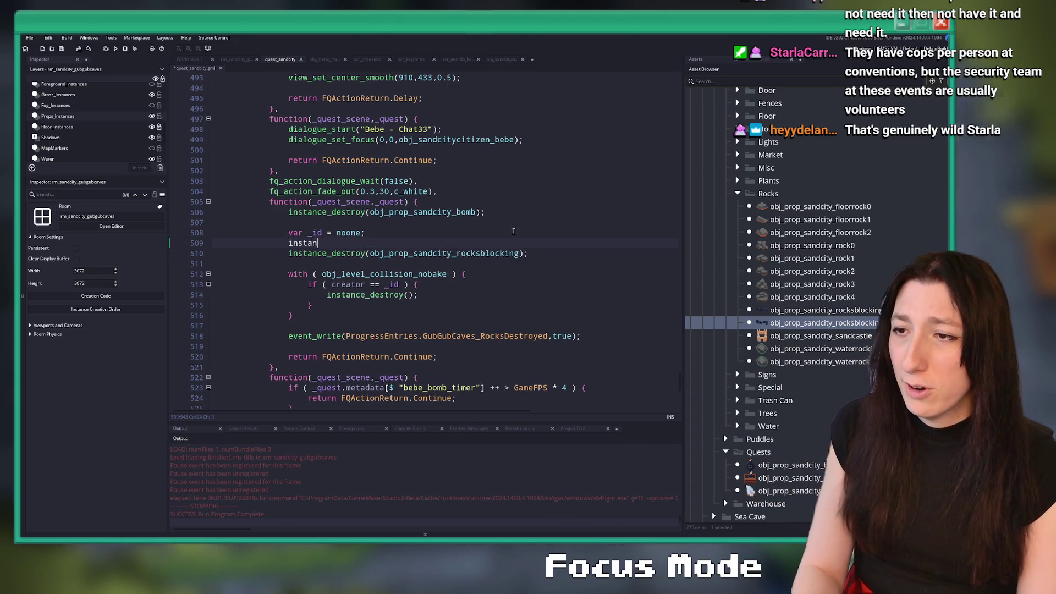
text(ce_create_depth()
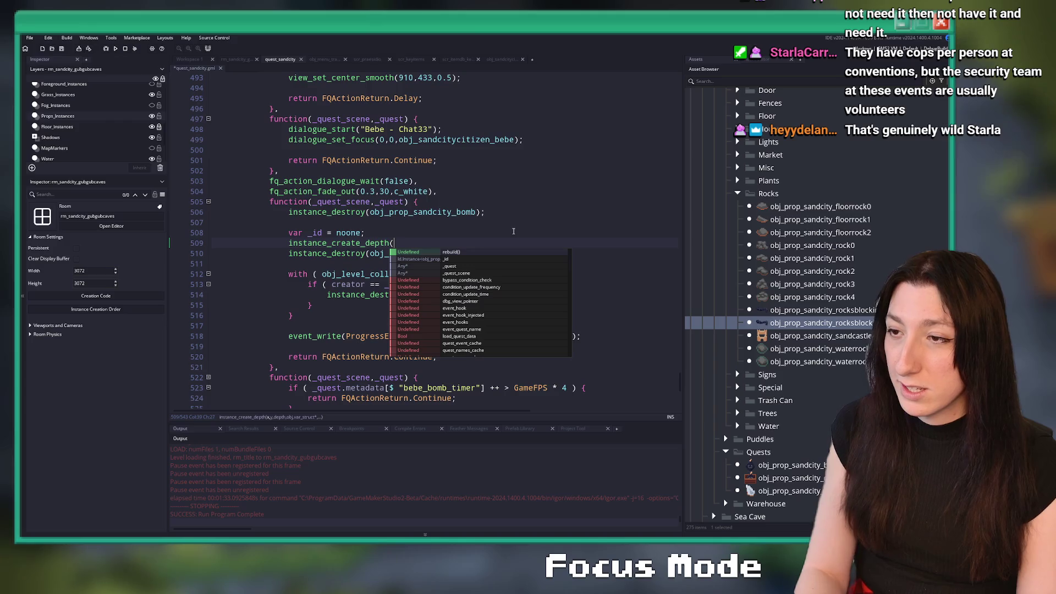
text(obj_prop)
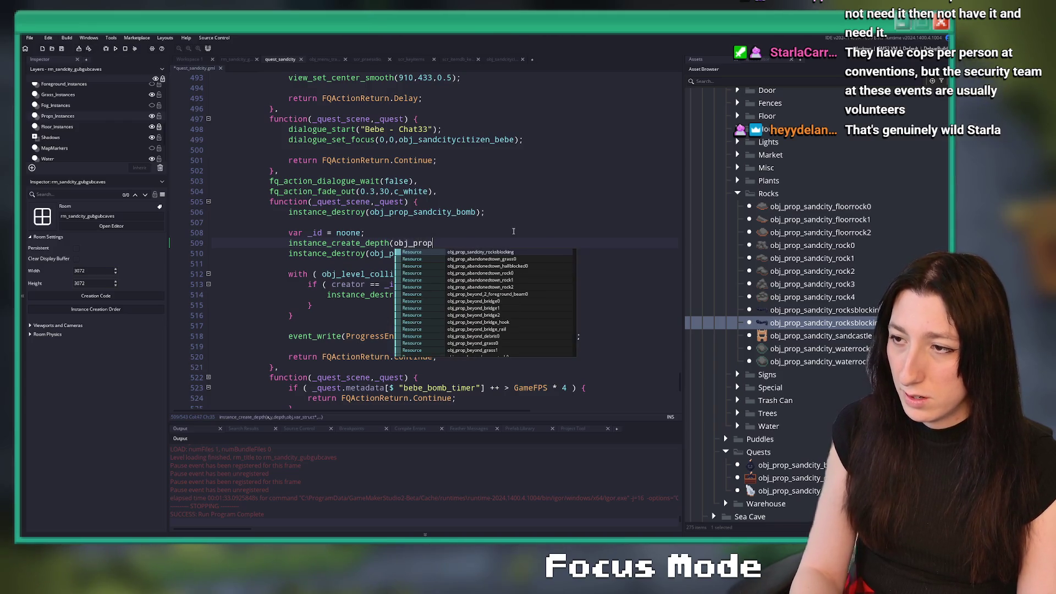
key(Return)
text(.x,olb)
key(BackSpace)
key(BackSpace)
key(BackSpace)
text(obj_prop_sa)
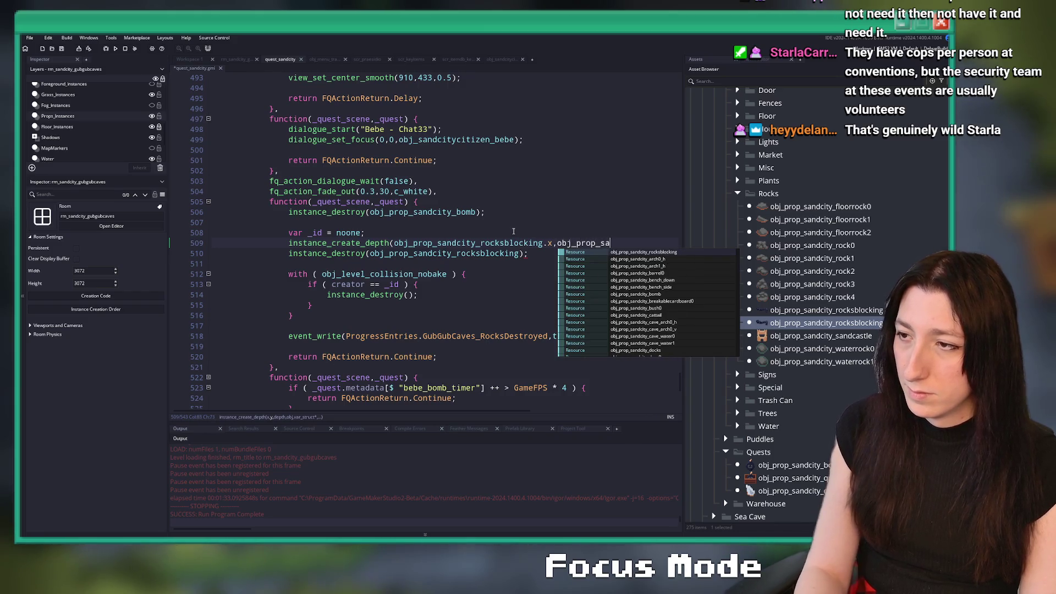
key(Return)
text(.y,0,obj_prop_sa)
key(Return)
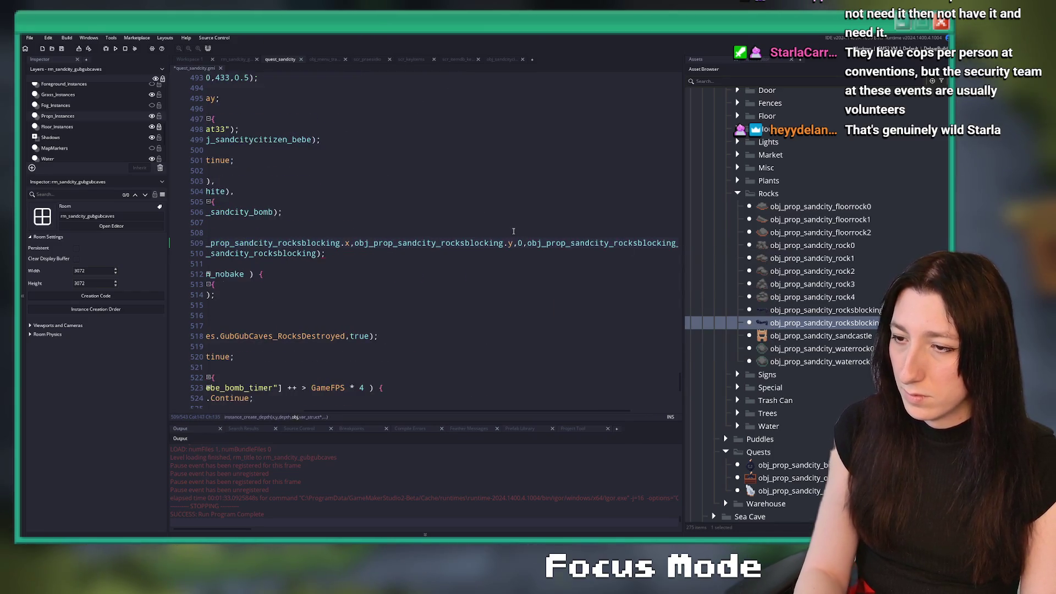
Step: Delete the obj_level_collision_nobake cleanup block and build the game with F5
click(467, 263)
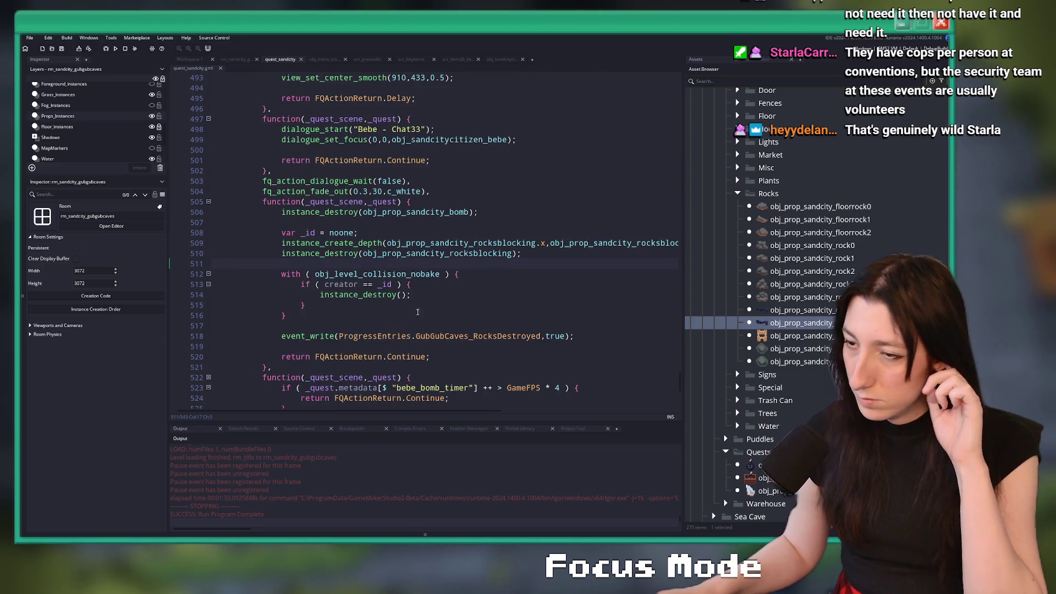
mouse_move(417, 312)
mouse_down()
mouse_move(182, 262)
mouse_move(159, 279)
mouse_up()
key(Delete)
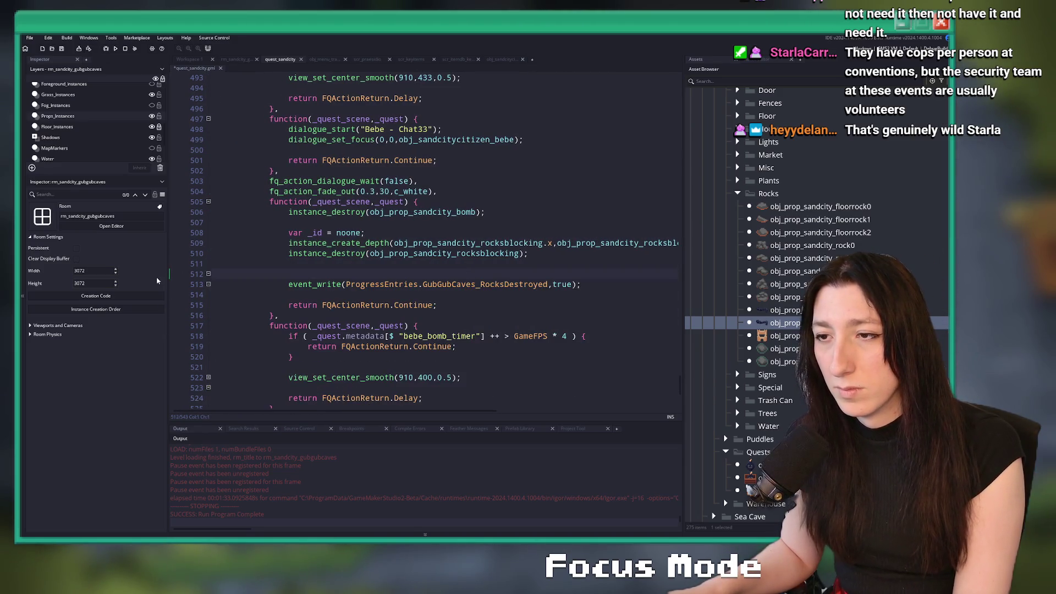
key(BackSpace)
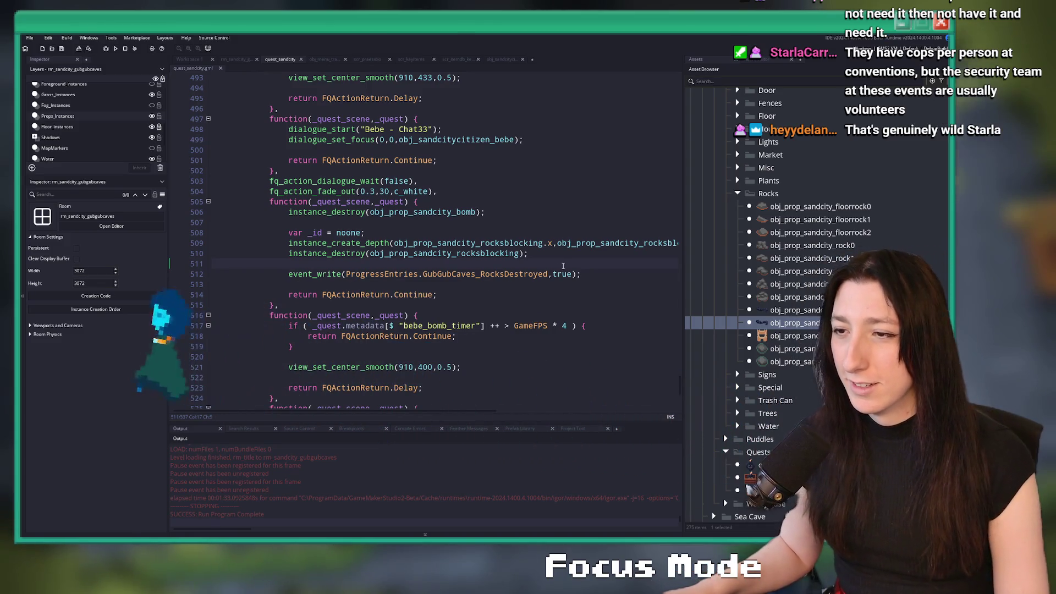
click(589, 274)
key(F5)
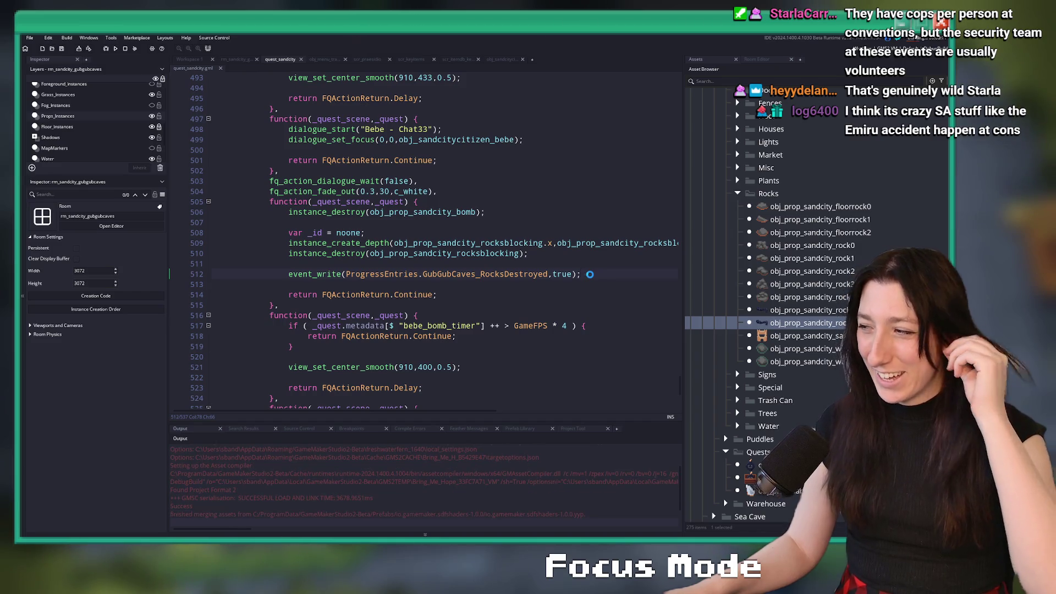
Step: Wait for the Bring Me Hope build to compile until the title menu appears
mouse_move(537, 274)
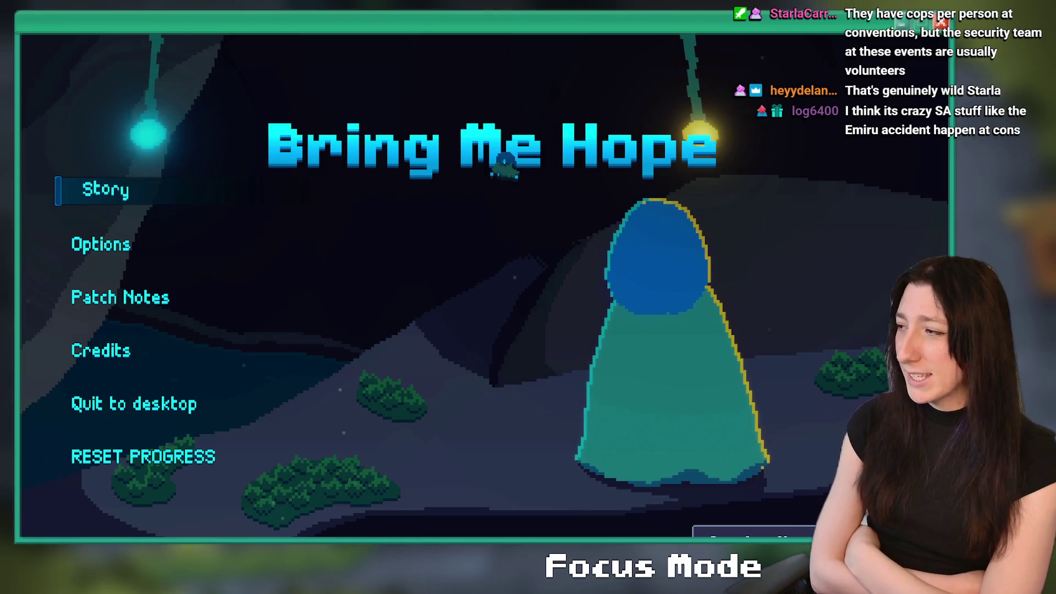
Step: Start Story mode, travel from the Gub Gub Caves teleporter into the passage, then close the game
key(Down)
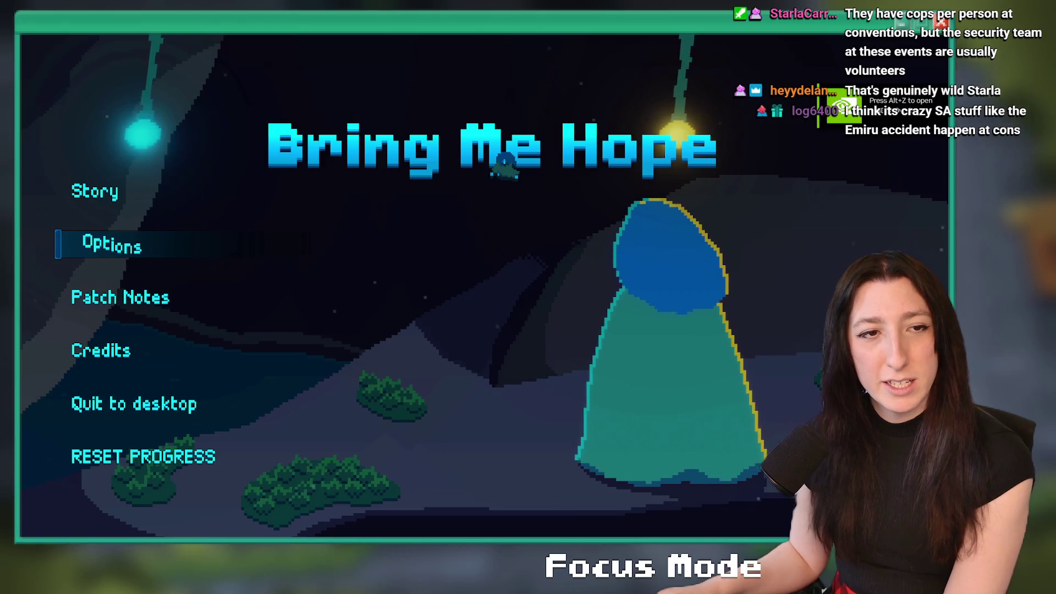
click(115, 179)
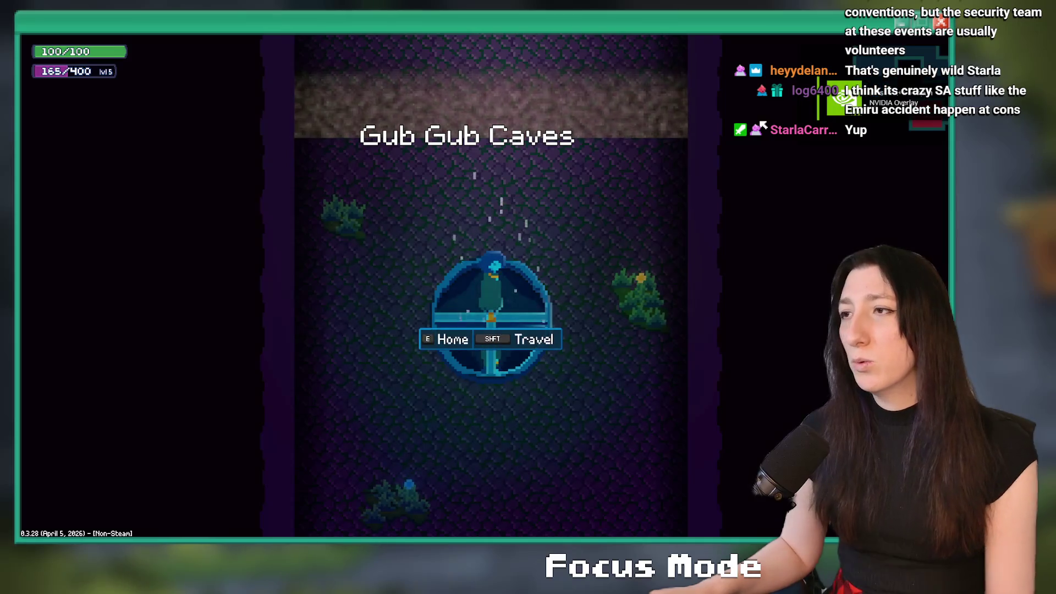
key(e)
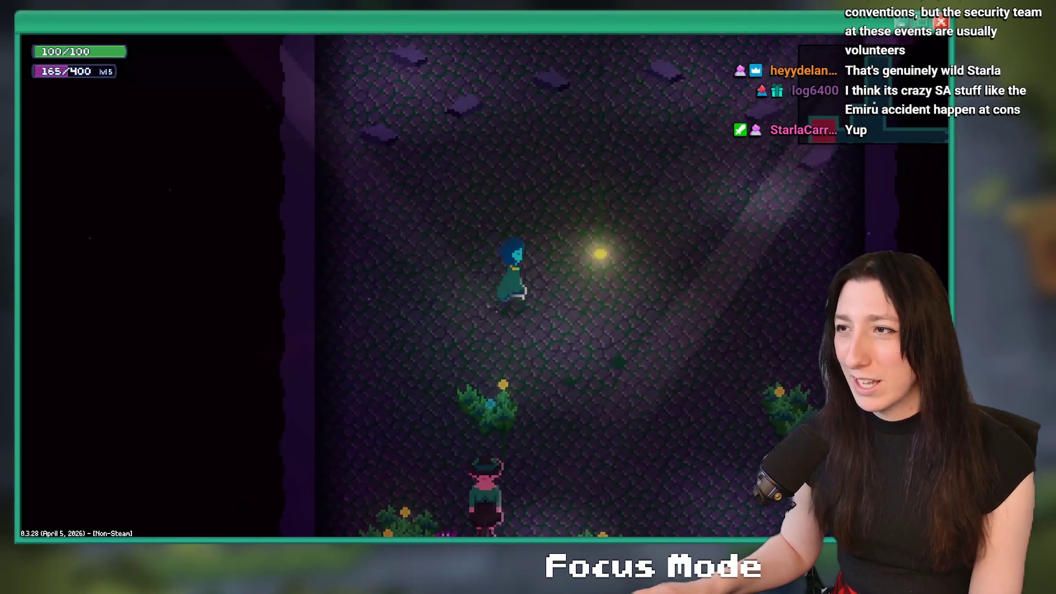
key(Escape)
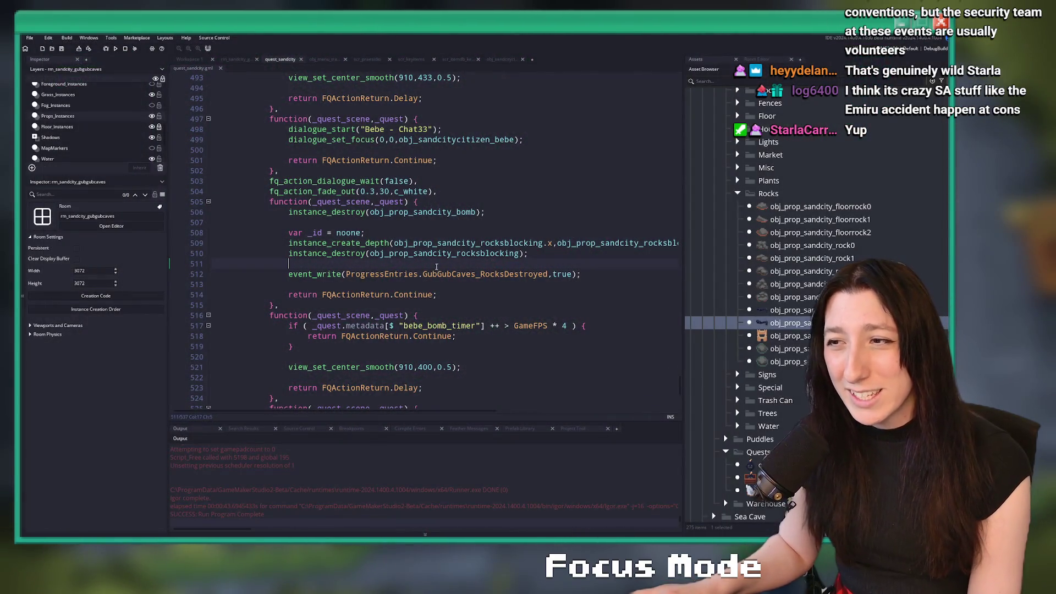
Step: Append _debris to the rocks object name on line 509 and start a build
click(531, 253)
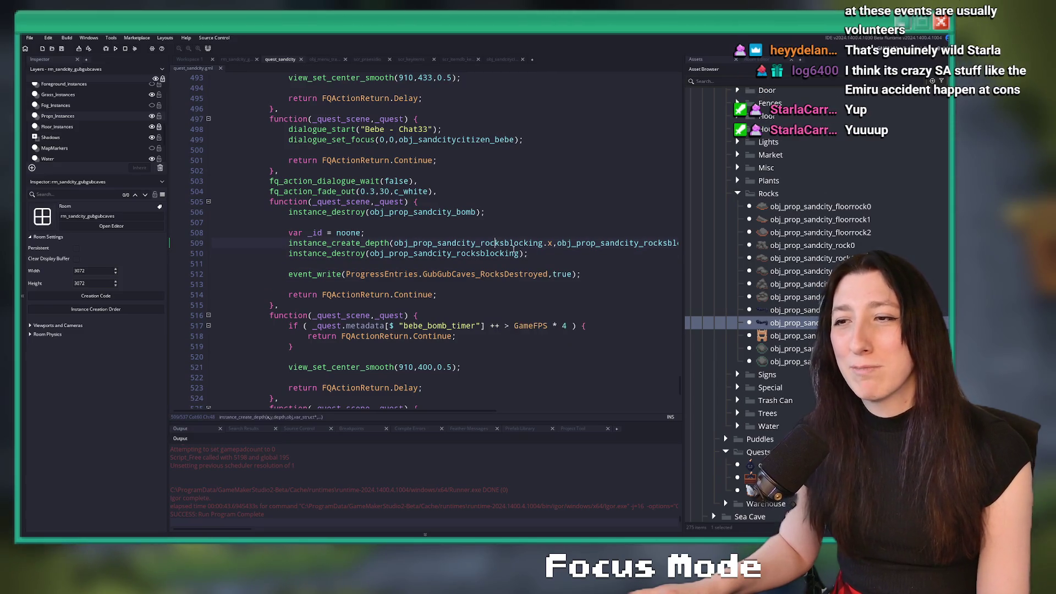
click(531, 242)
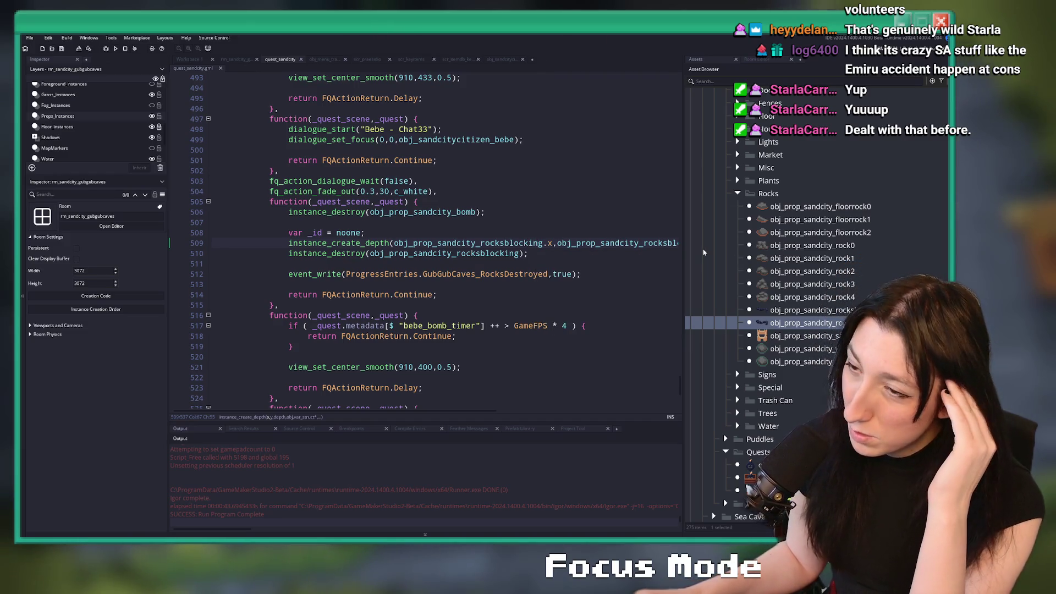
text(_debris)
click(549, 256)
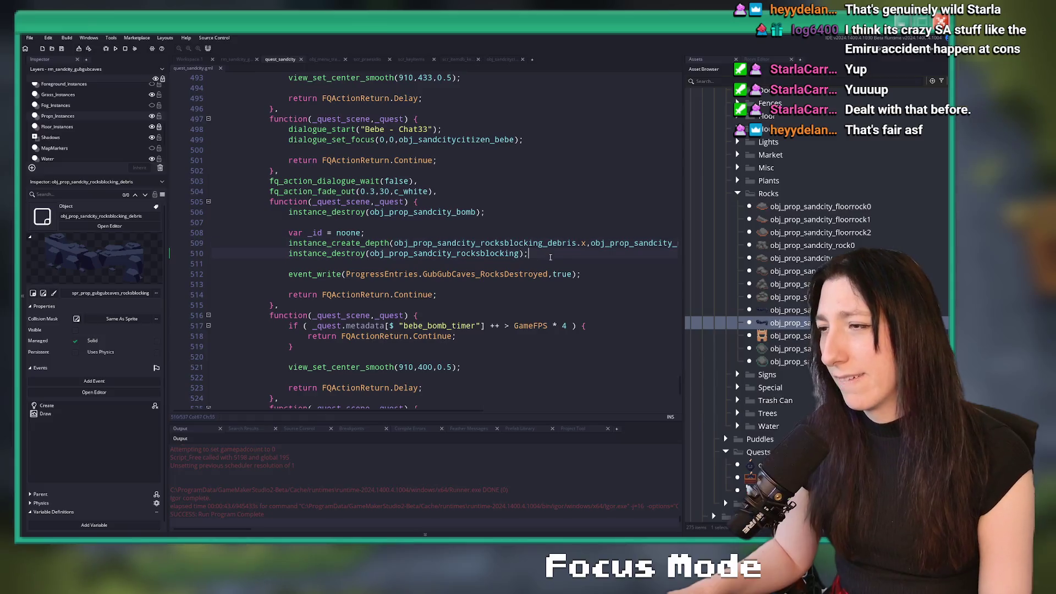
key(F5)
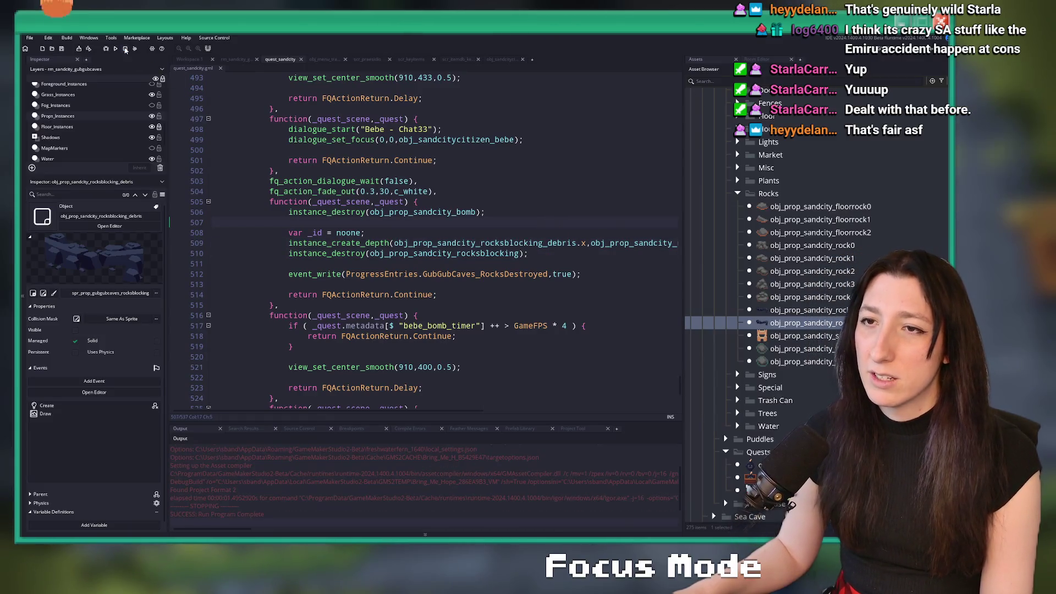
Step: Stop the build, restore the first argument, and open the obj_prop_sandcity_rocksblocking_debris editor
click(350, 189)
key(ctrl+z)
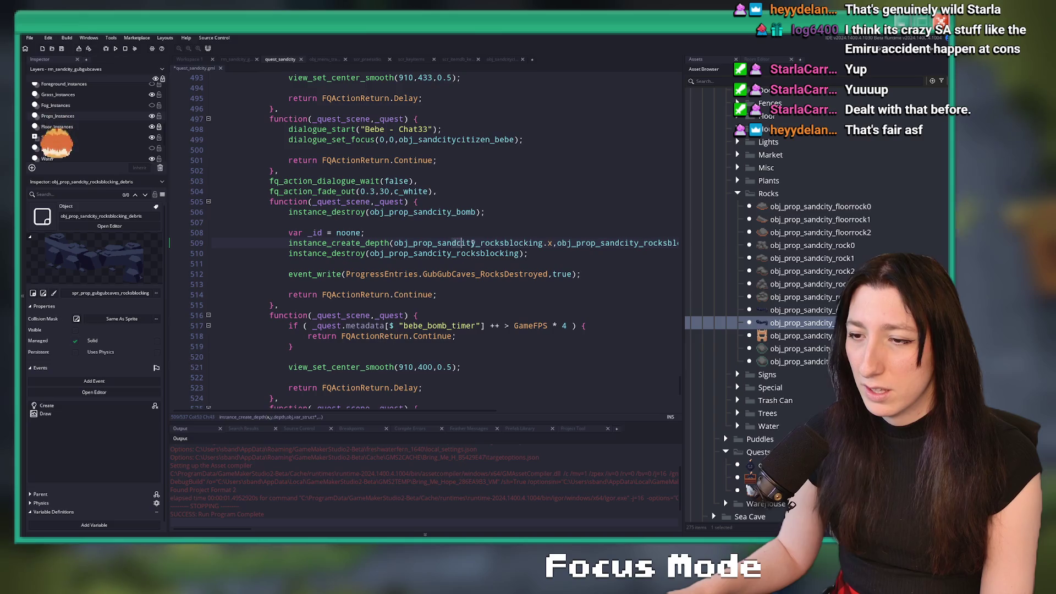
drag(487, 242, 694, 239)
click(564, 242)
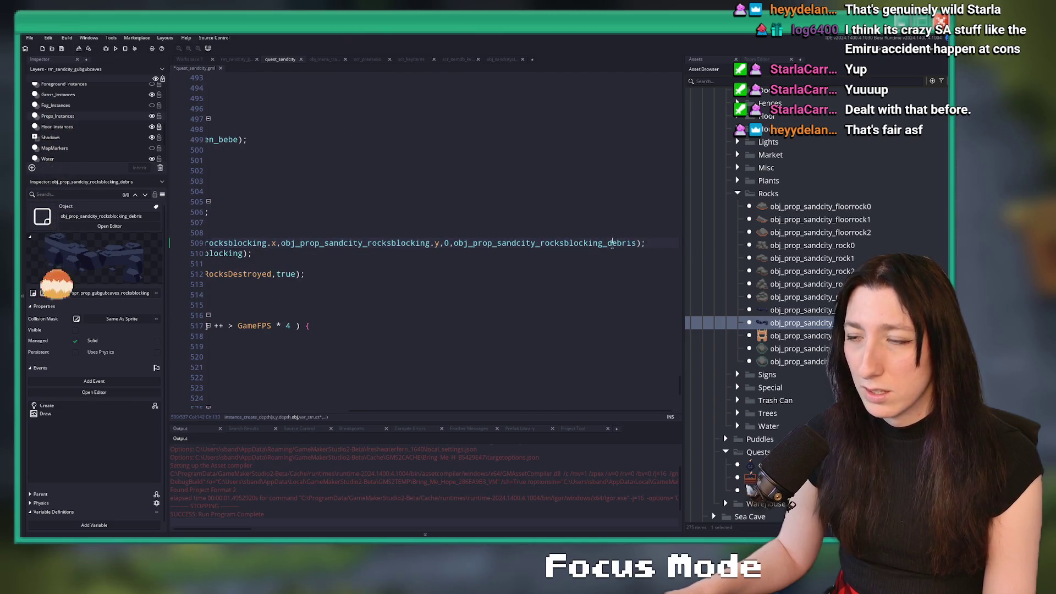
middle_click(563, 242)
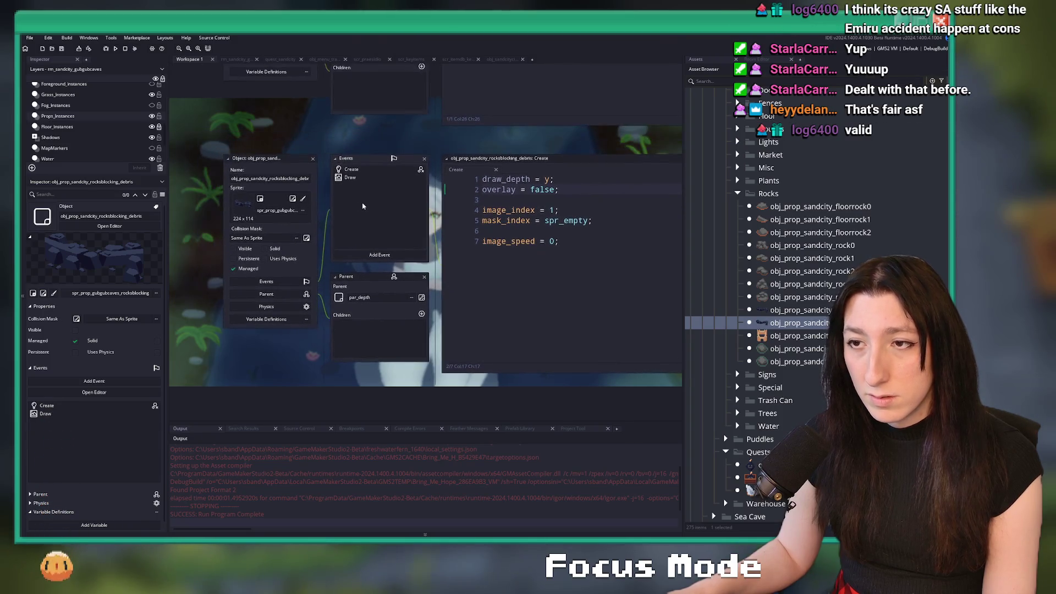
click(292, 199)
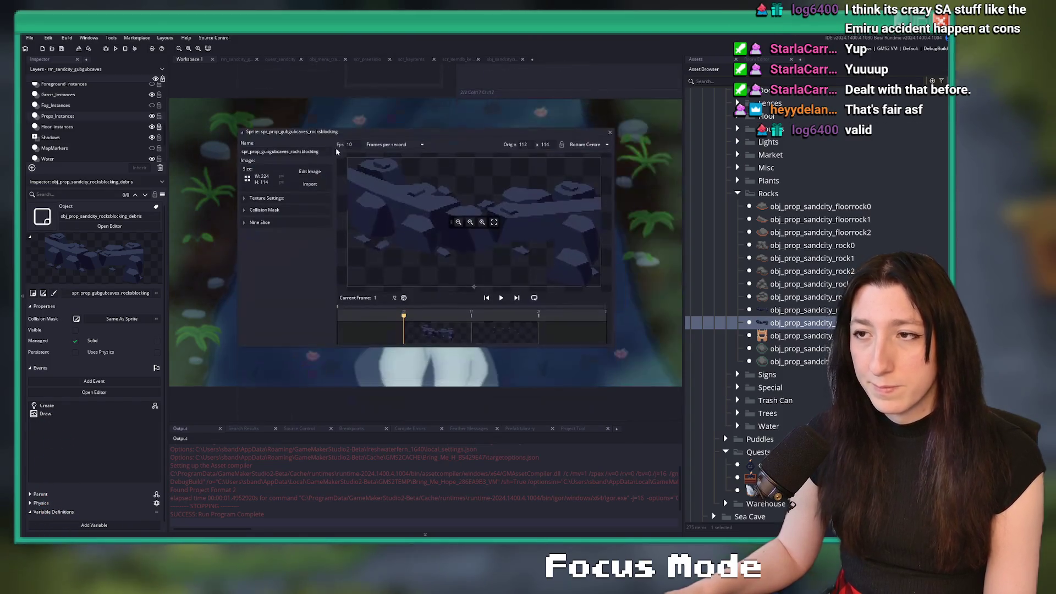
click(293, 210)
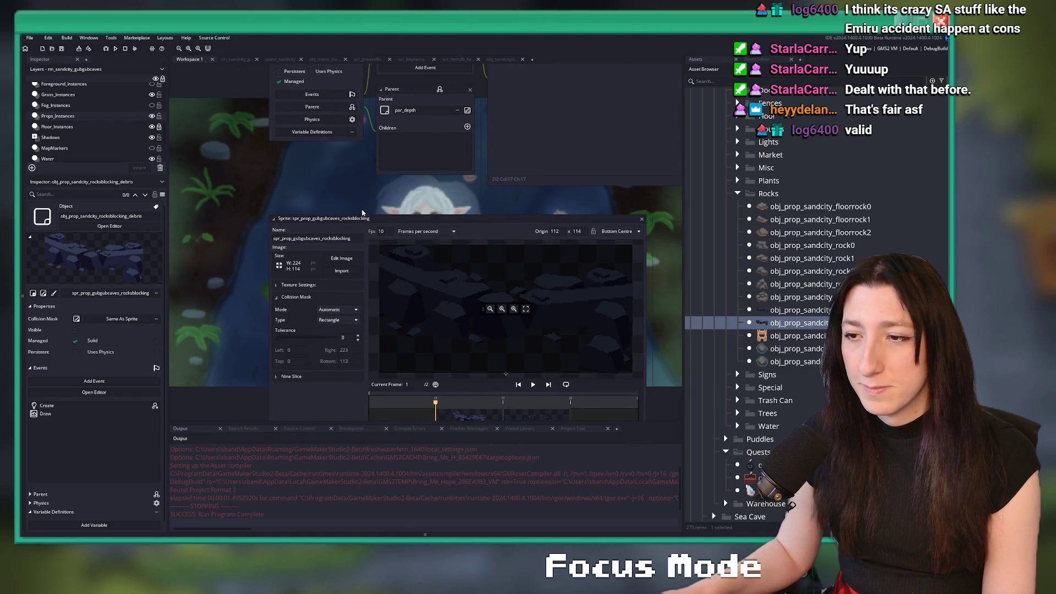
click(502, 59)
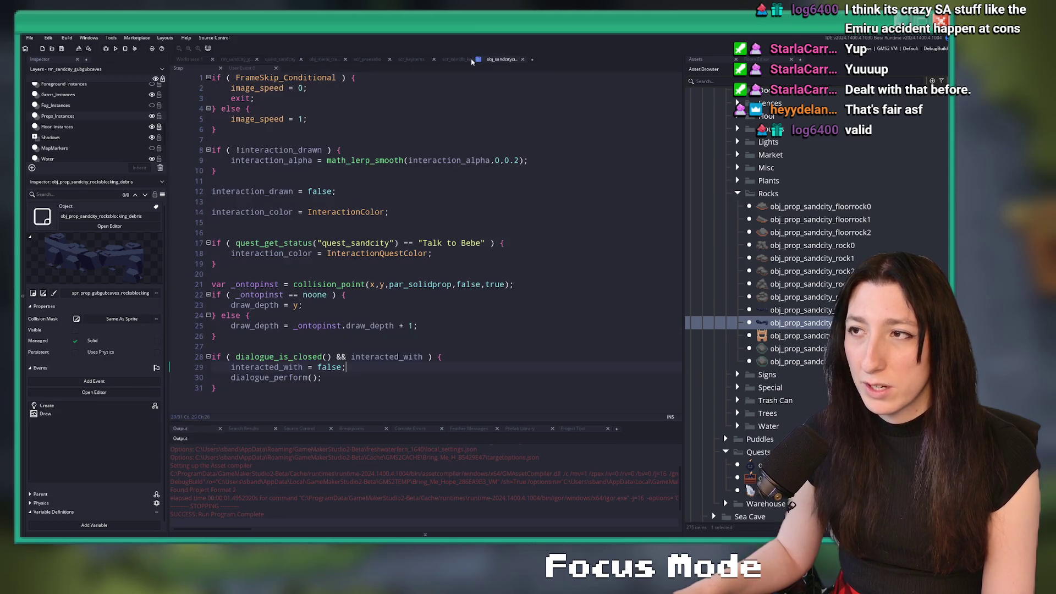
click(455, 59)
click(189, 59)
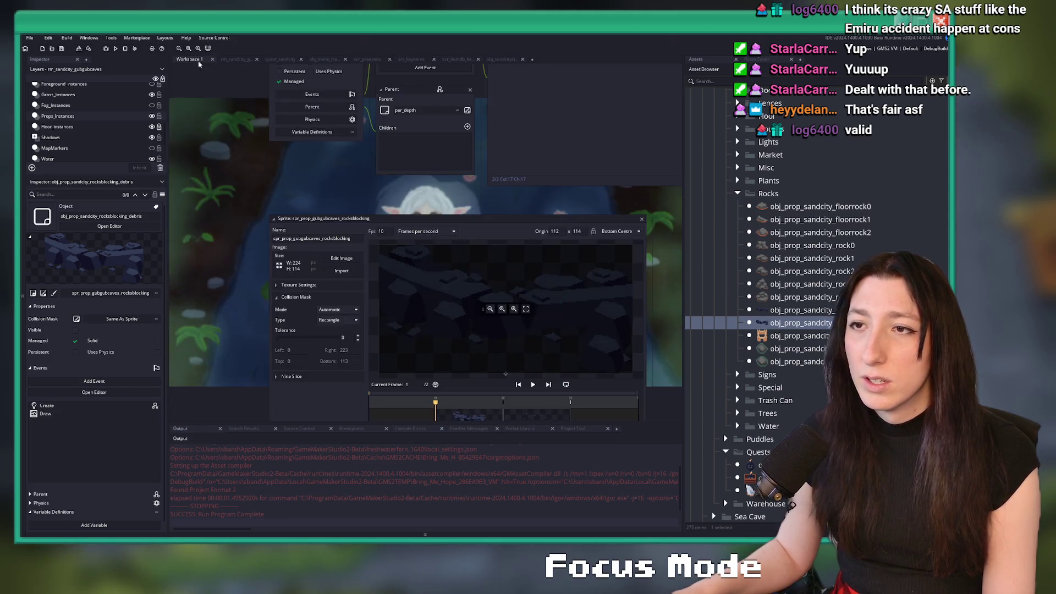
scroll(290, 257, down, 10)
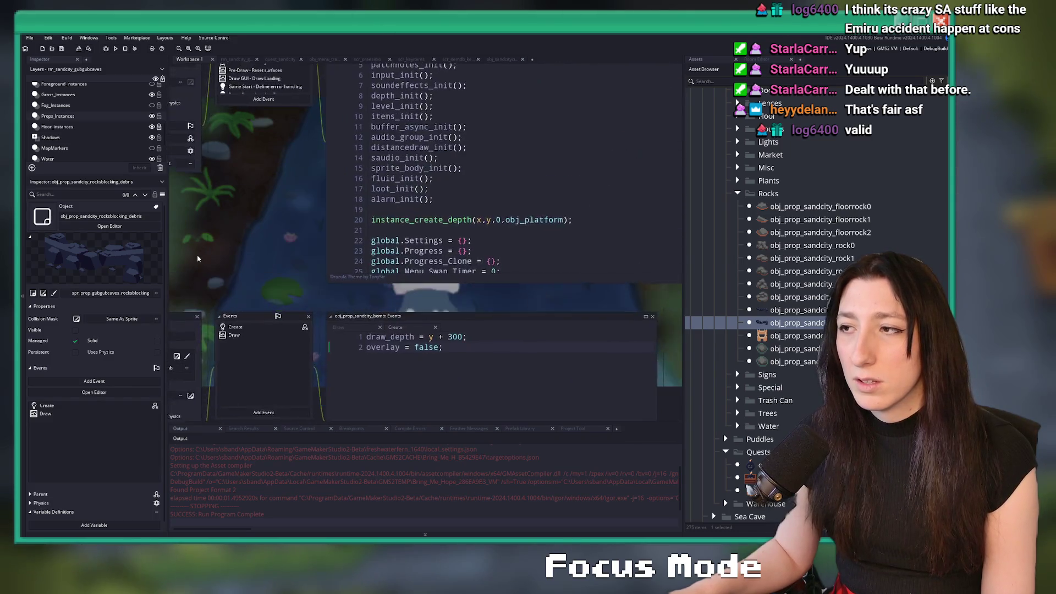
scroll(286, 344, up, 10)
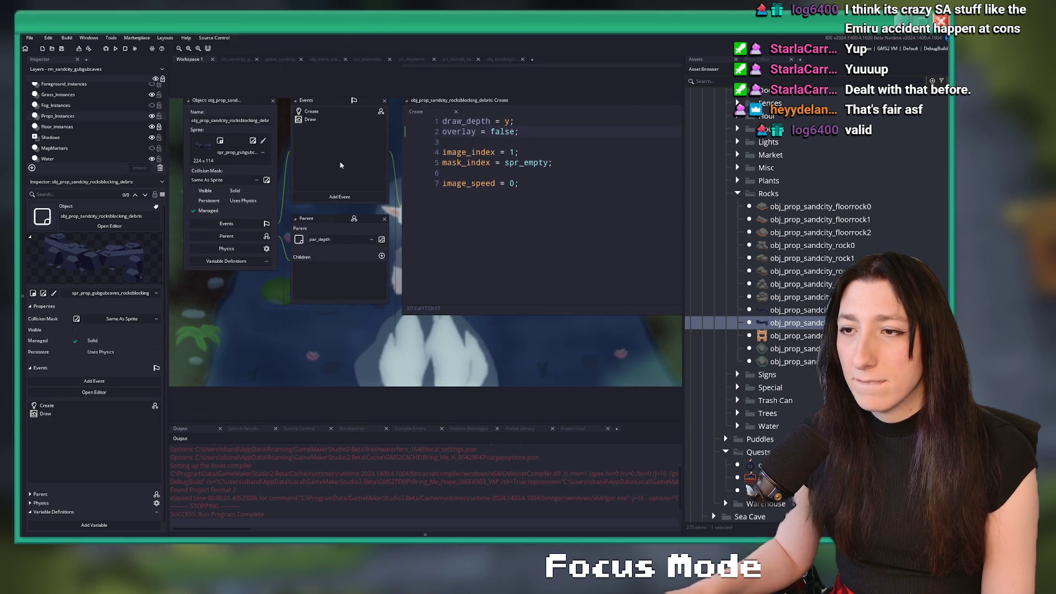
scroll(343, 104, up, 3)
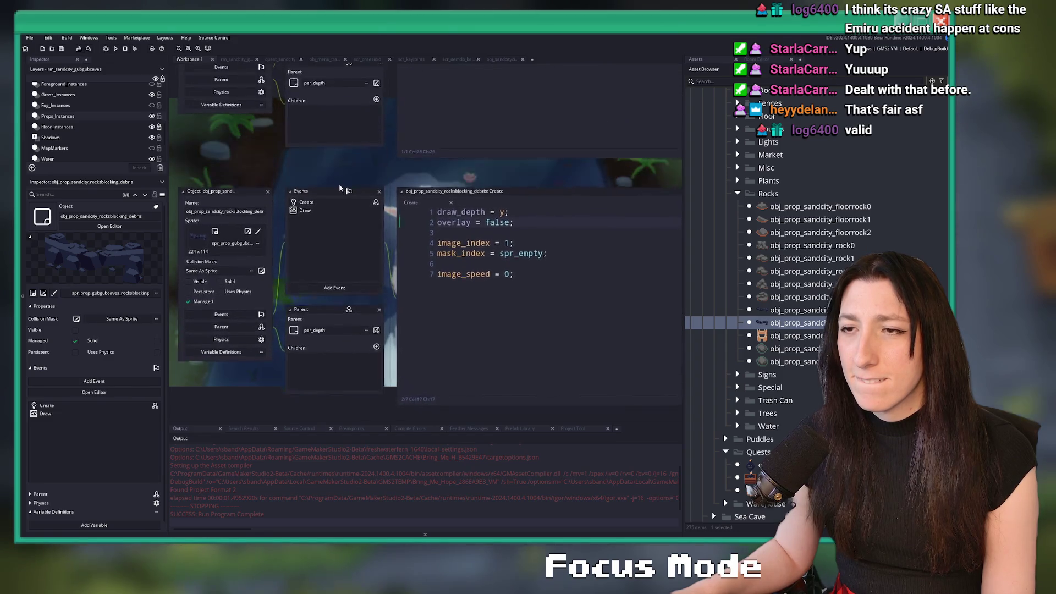
scroll(341, 227, up, 1)
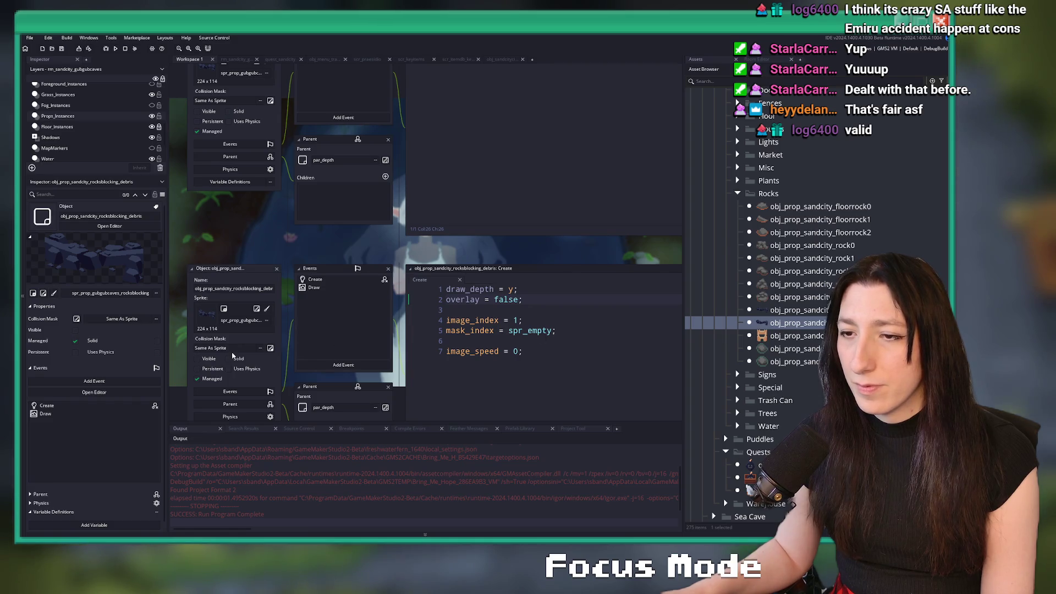
Step: Set the debris object's collision mask to spr_empty and remove its mask_index line
click(238, 348)
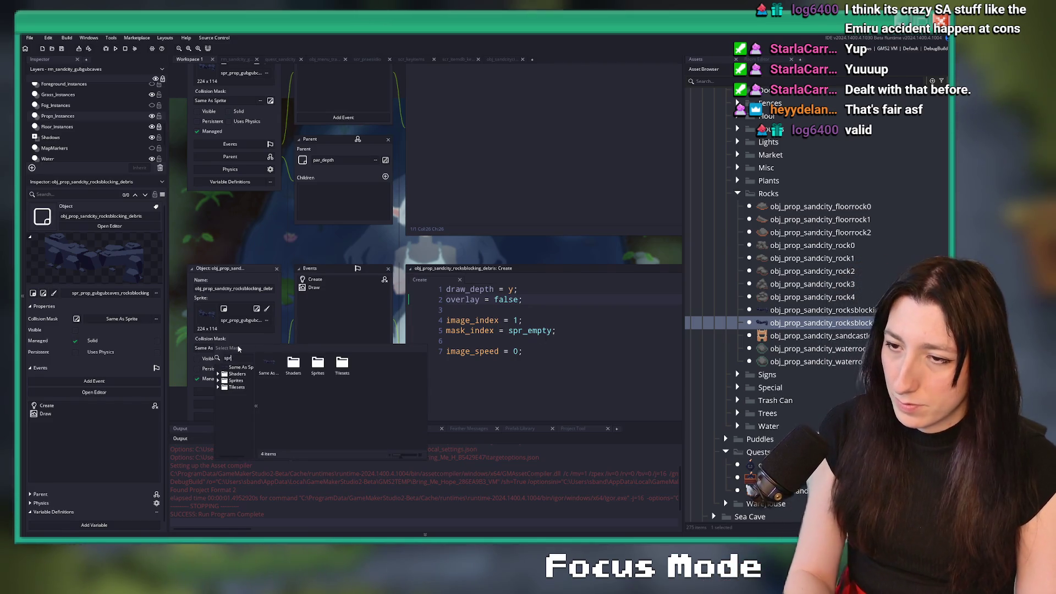
text(spr_empt)
click(293, 367)
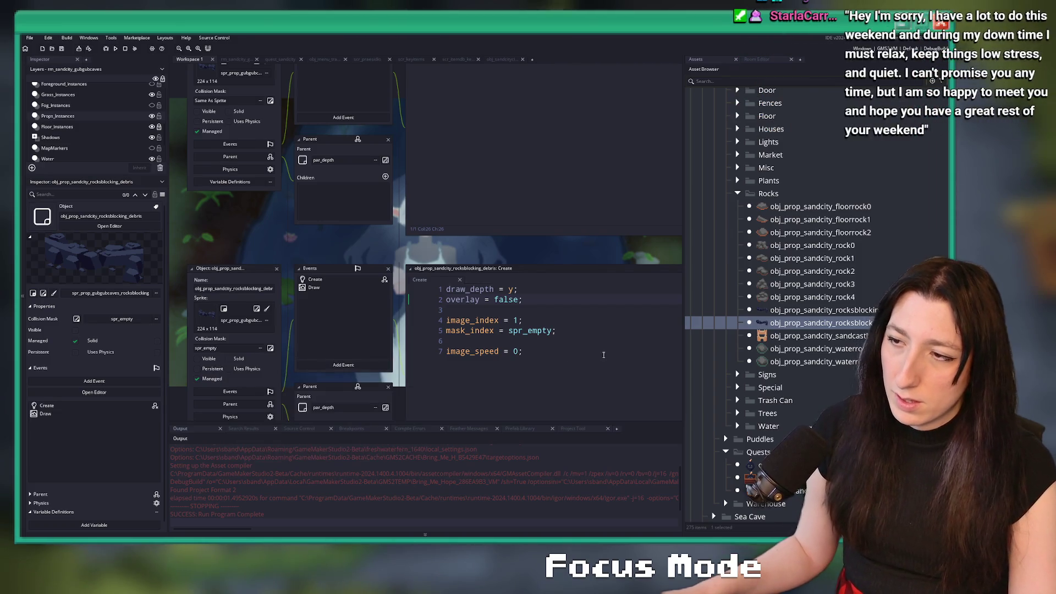
scroll(575, 290, down, 1)
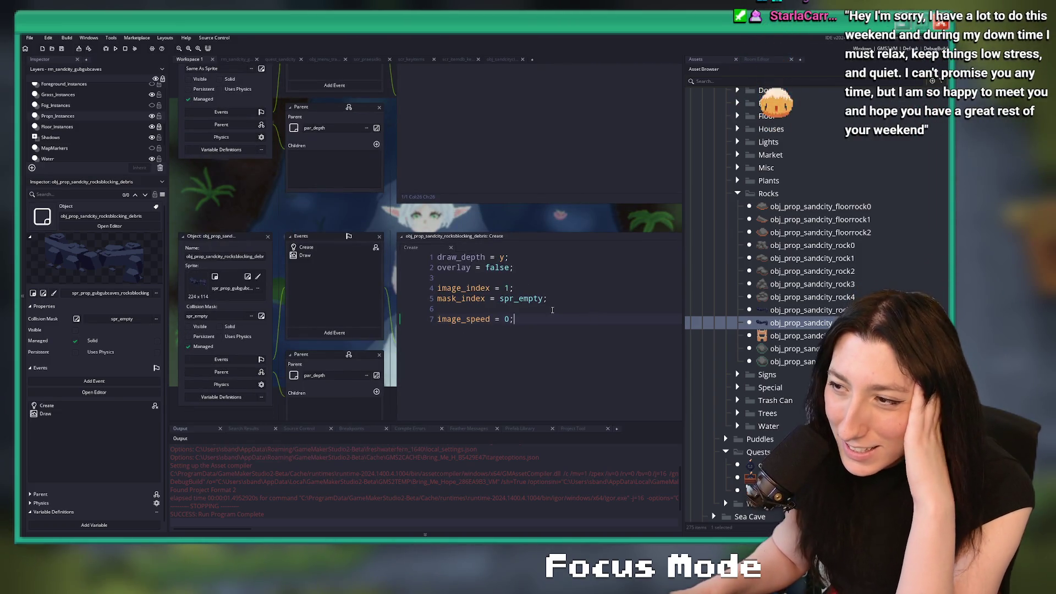
click(577, 288)
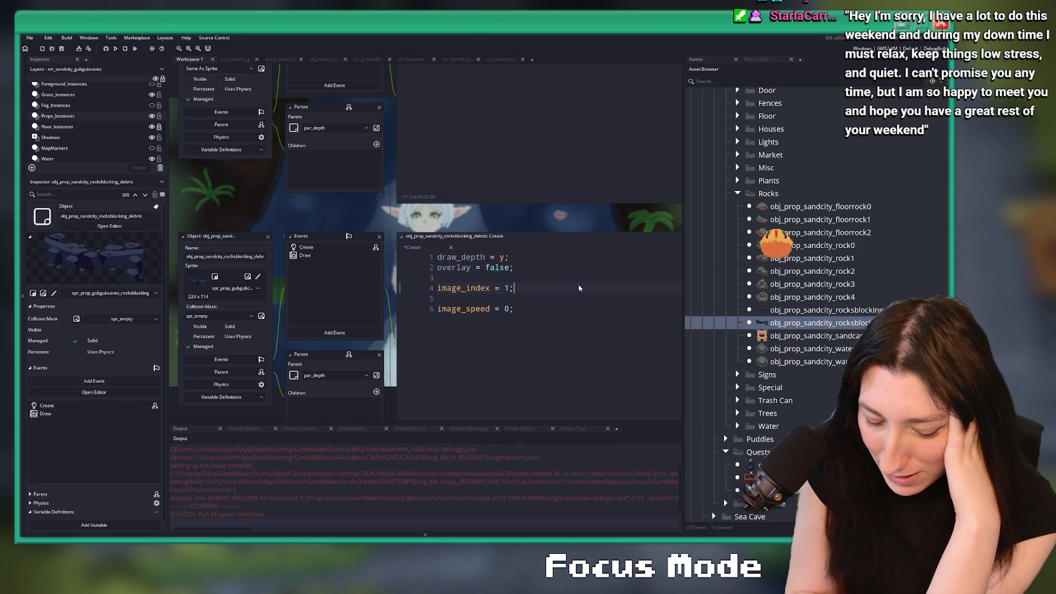
key(super)
click(662, 268)
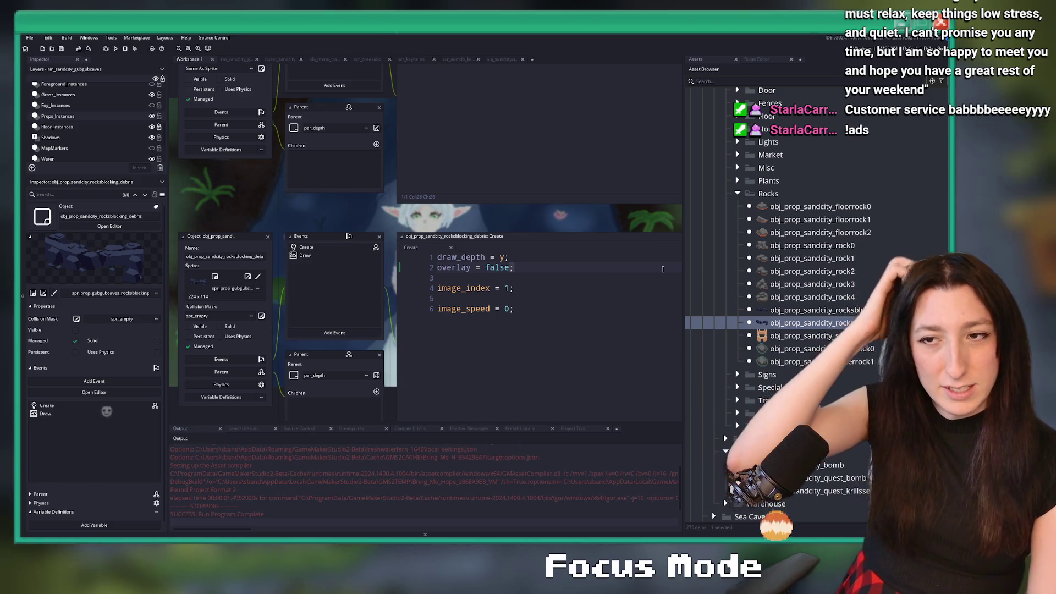
Step: Change alarm[0] = 1 to alarm[0] = 10 in the rocks' Create code and run the game
scroll(586, 238, up, 3)
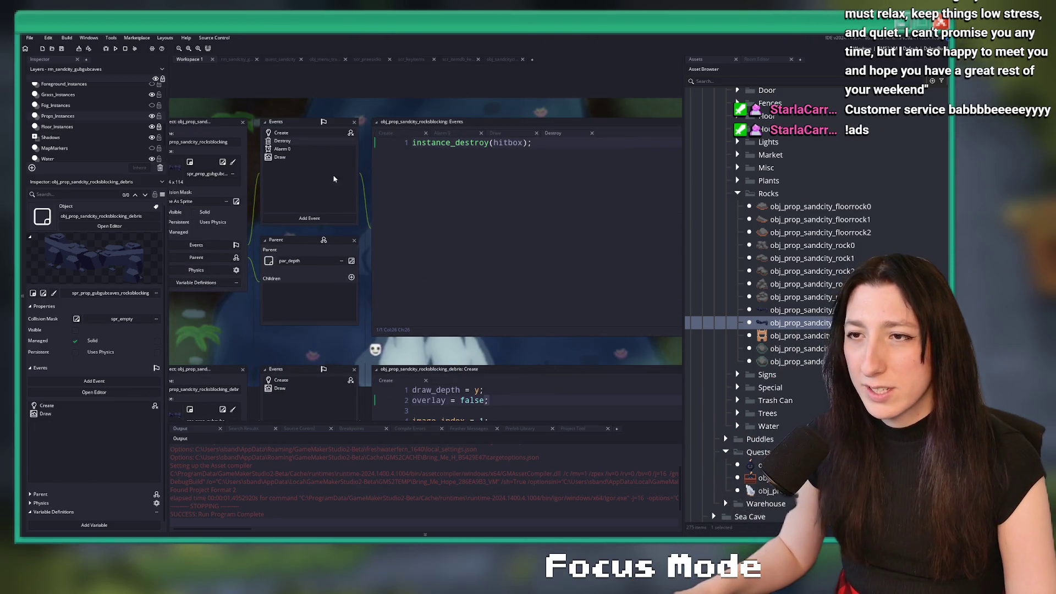
click(493, 236)
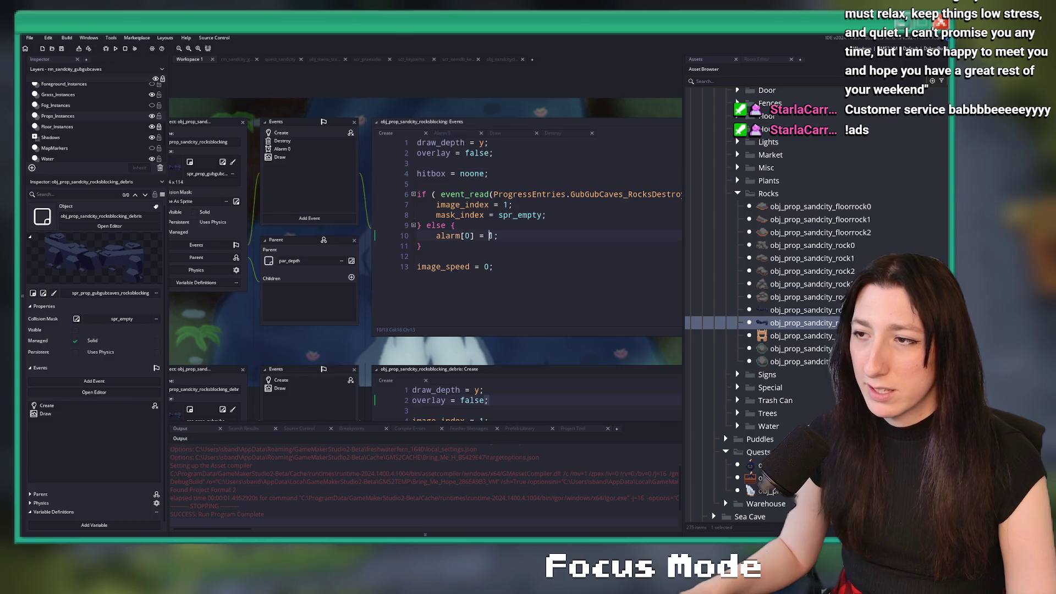
text(10)
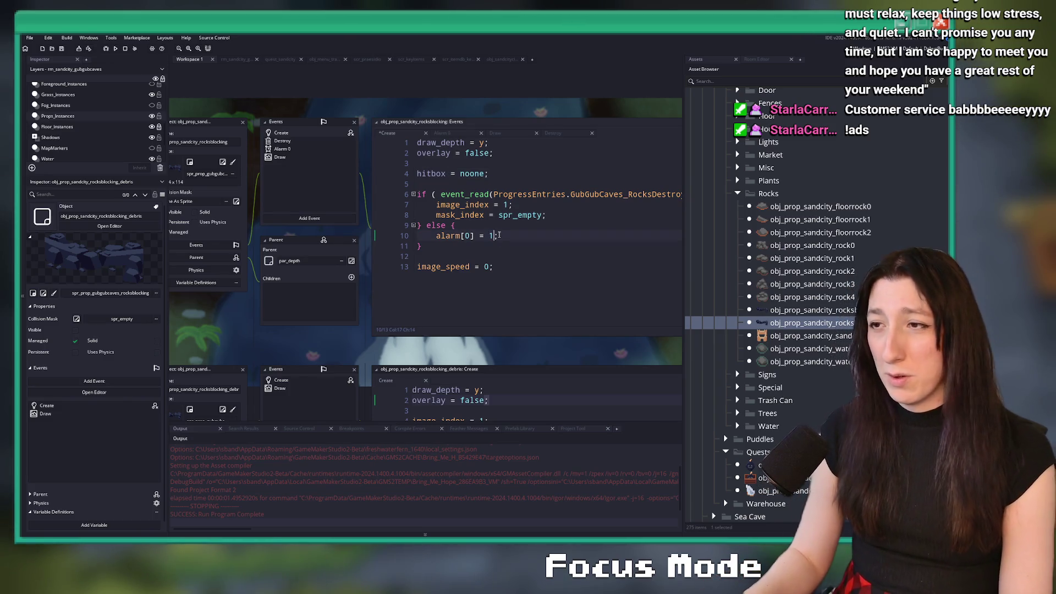
key(F5)
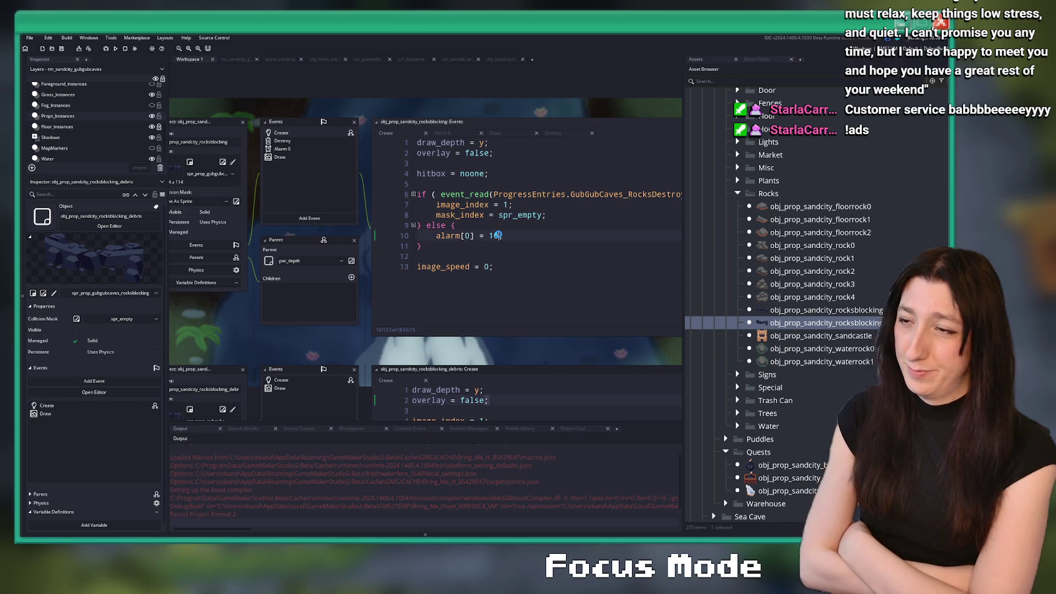
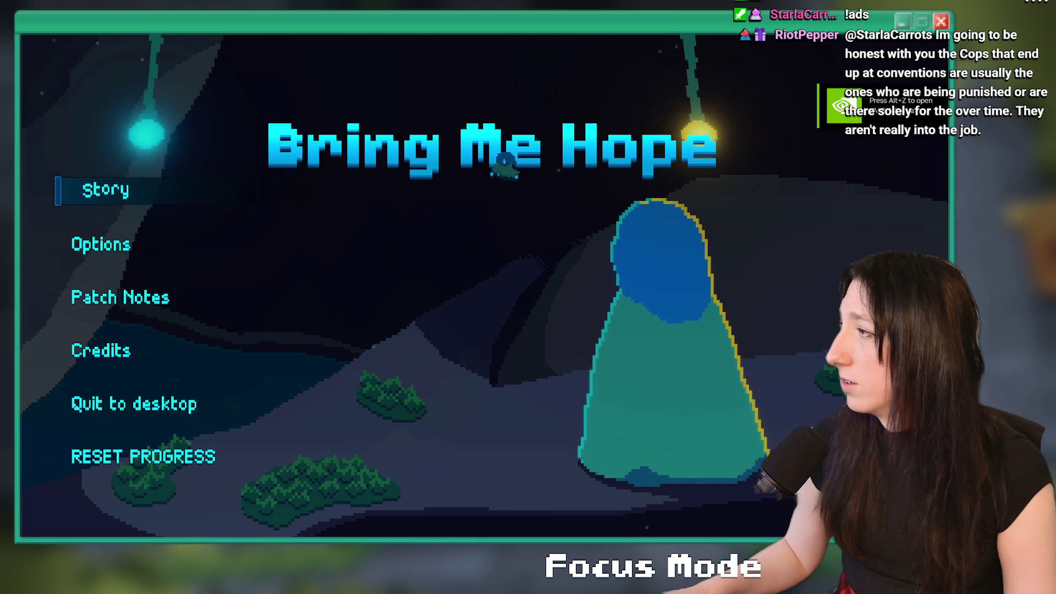
Step: Start Story mode, walk north through the Gub Gub Caves, and advance the waiting character's dialogue
click(107, 202)
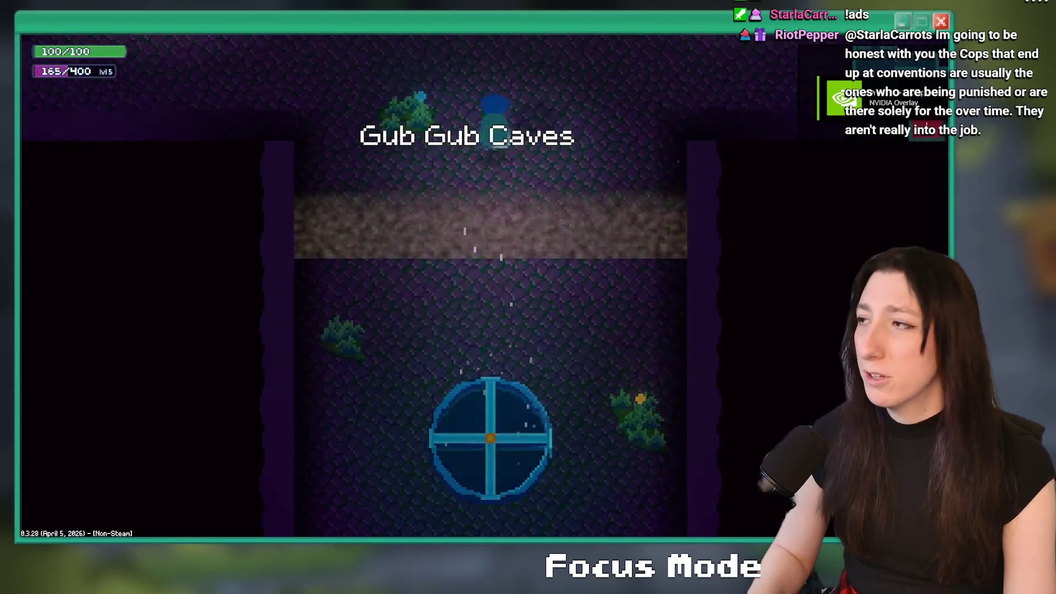
key(w)
key(d)
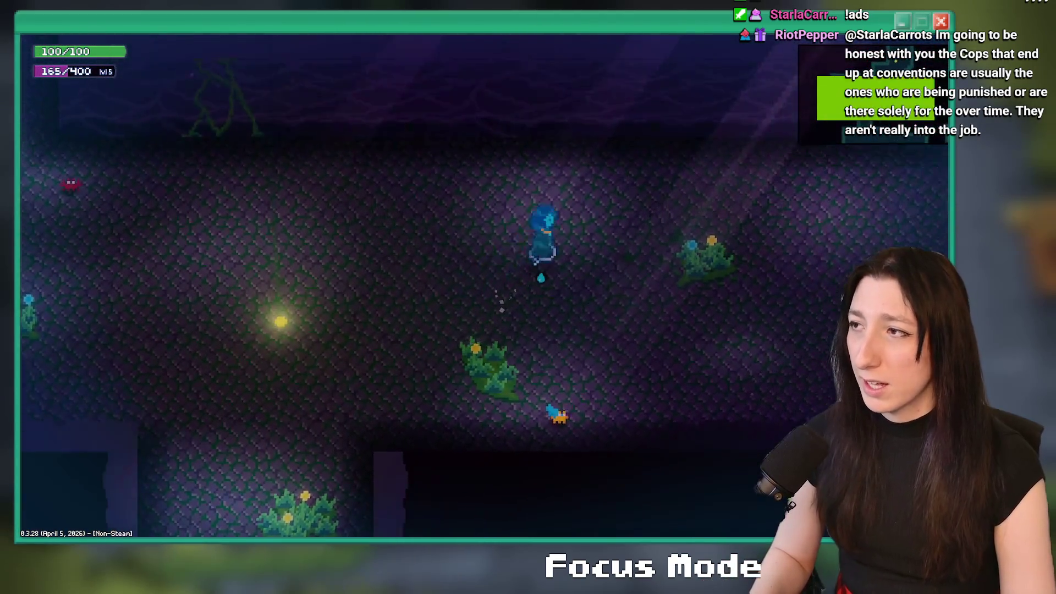
key(w)
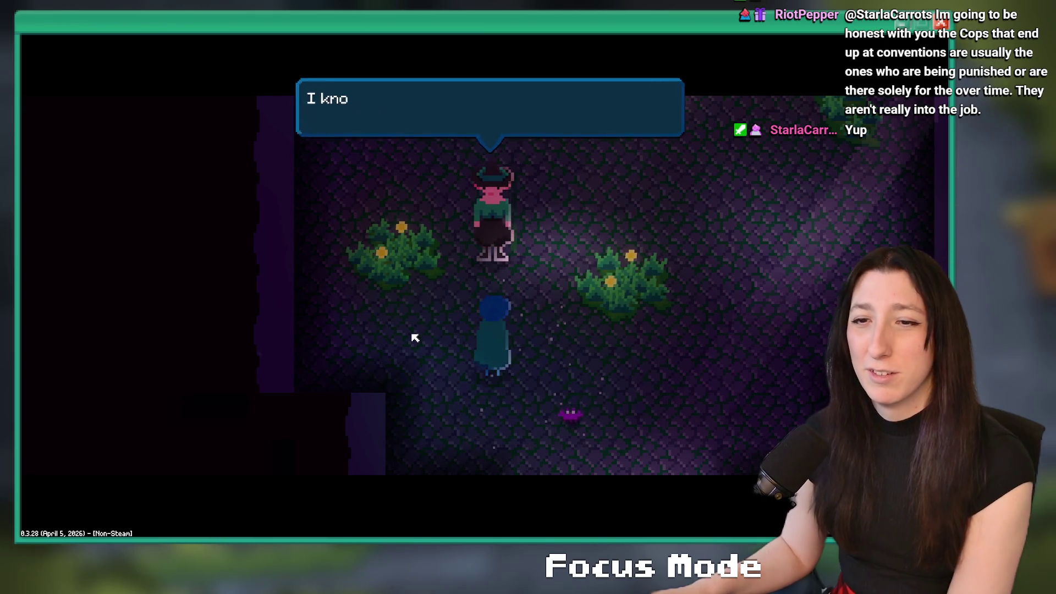
key(space)
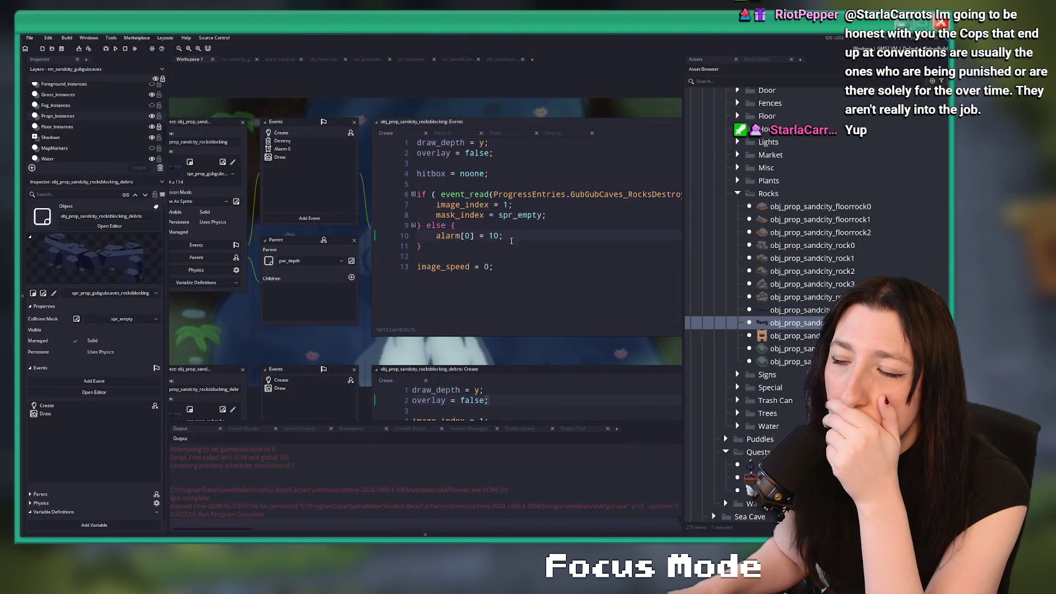
Step: Change alarm[0] from 10 to 1 in the blocking rocks' Create event
click(514, 243)
key(BackSpace)
click(552, 207)
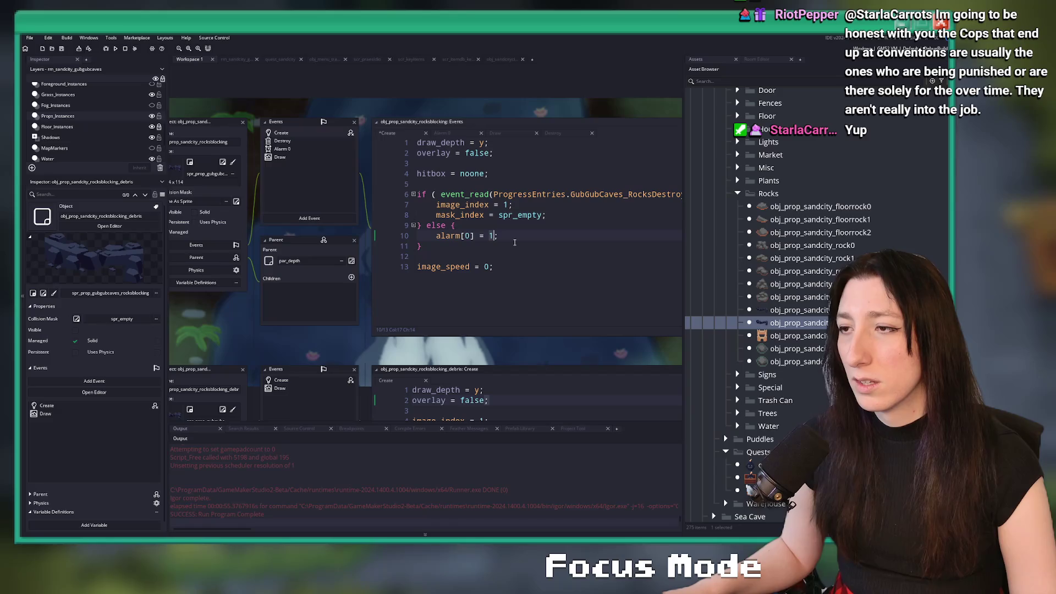
click(554, 216)
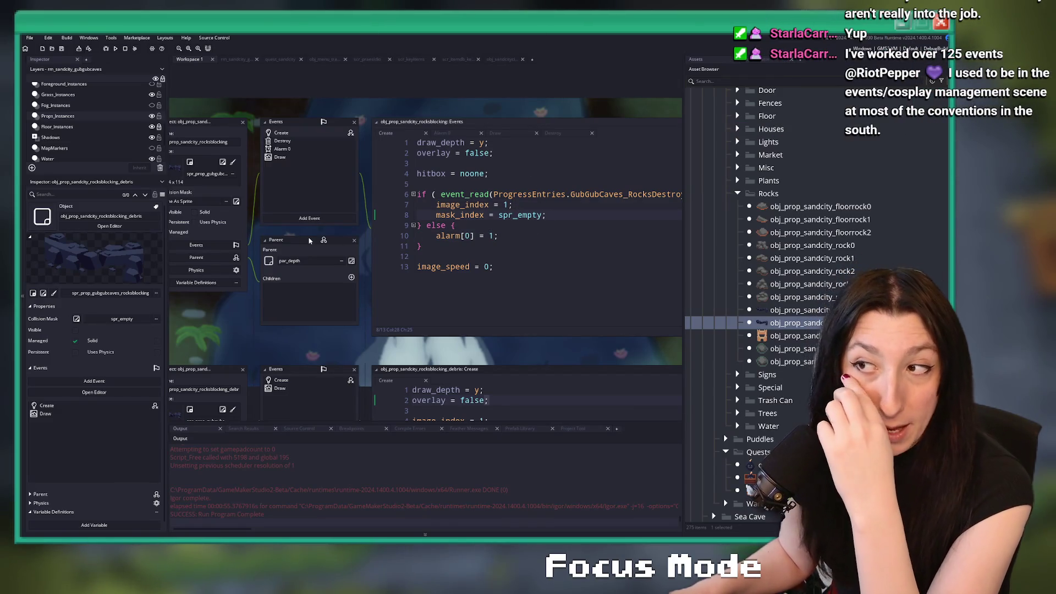
Step: Review the Alarm 0 event and the level_instance_build_bbox definition in scr_levels
click(512, 133)
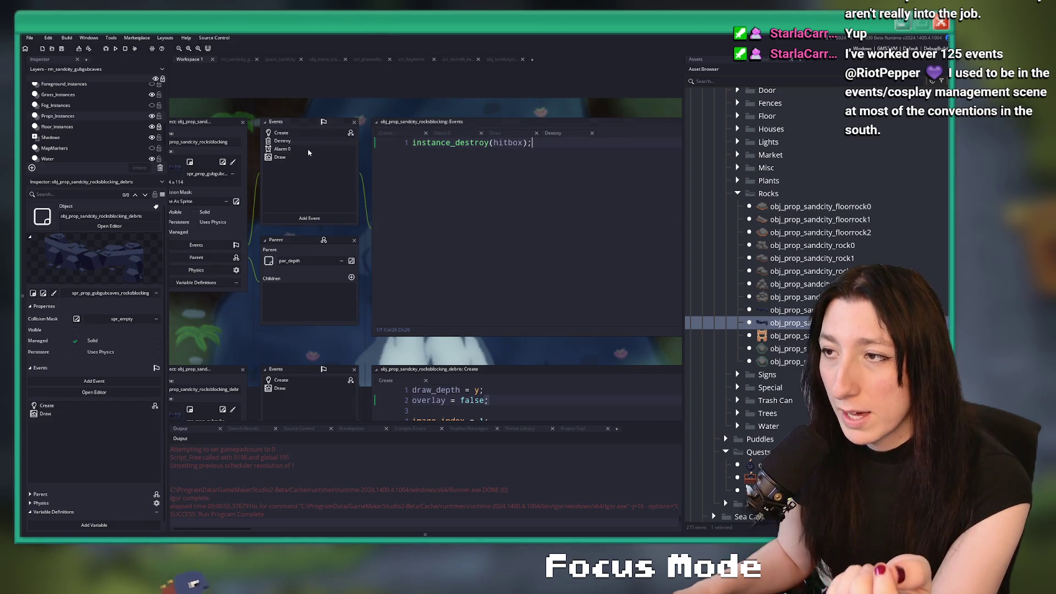
click(462, 132)
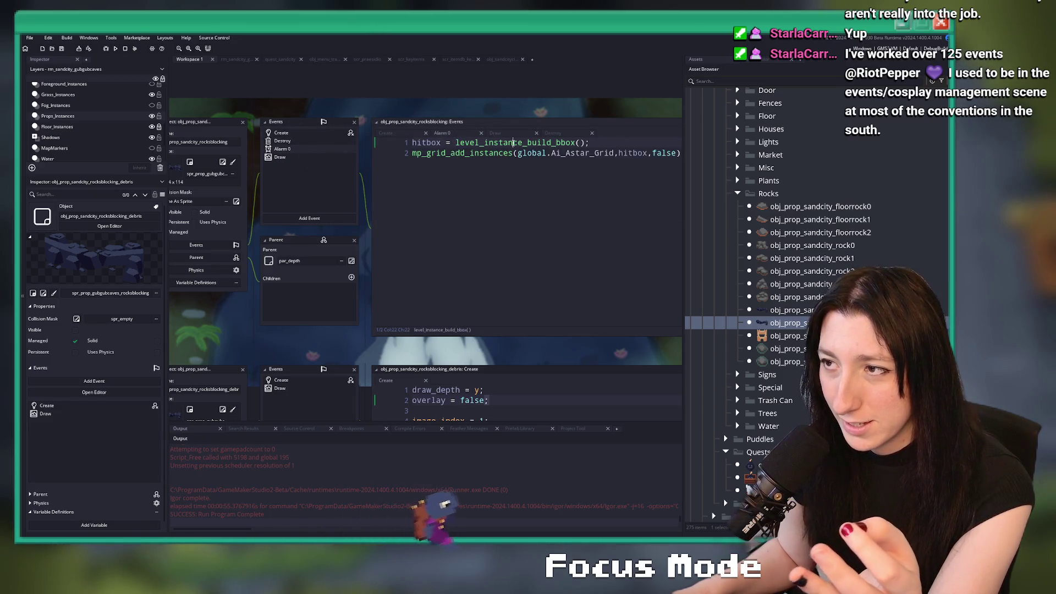
middle_click(517, 143)
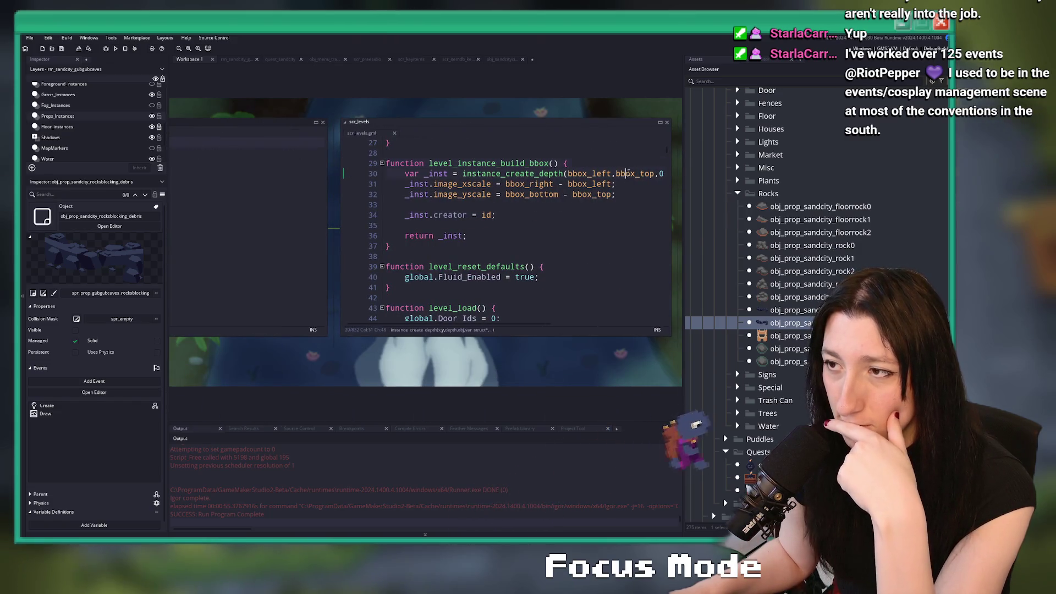
click(623, 173)
key(End)
key(Home)
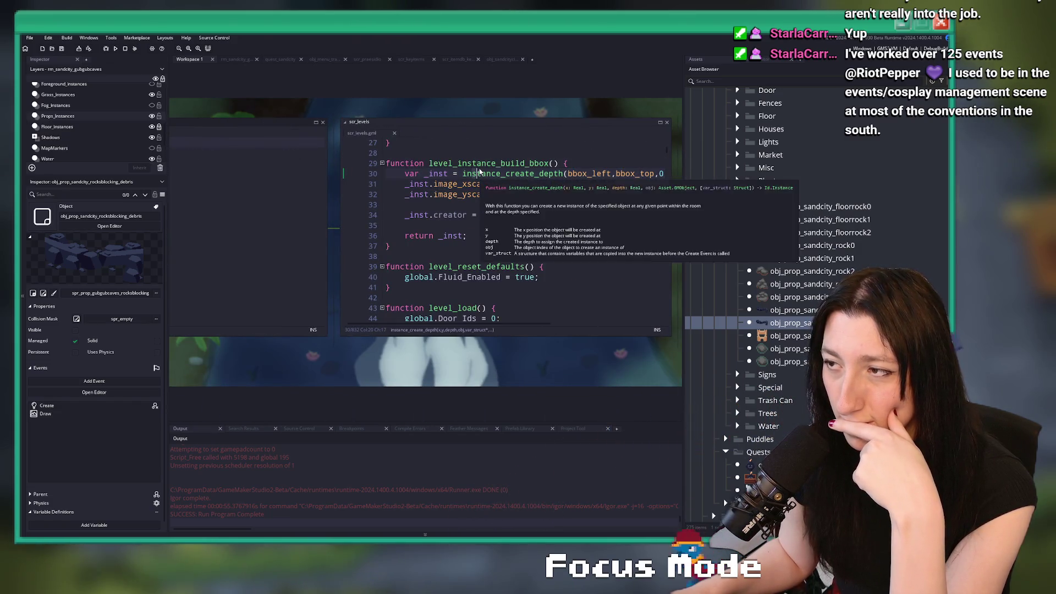
key(ctrl+Tab)
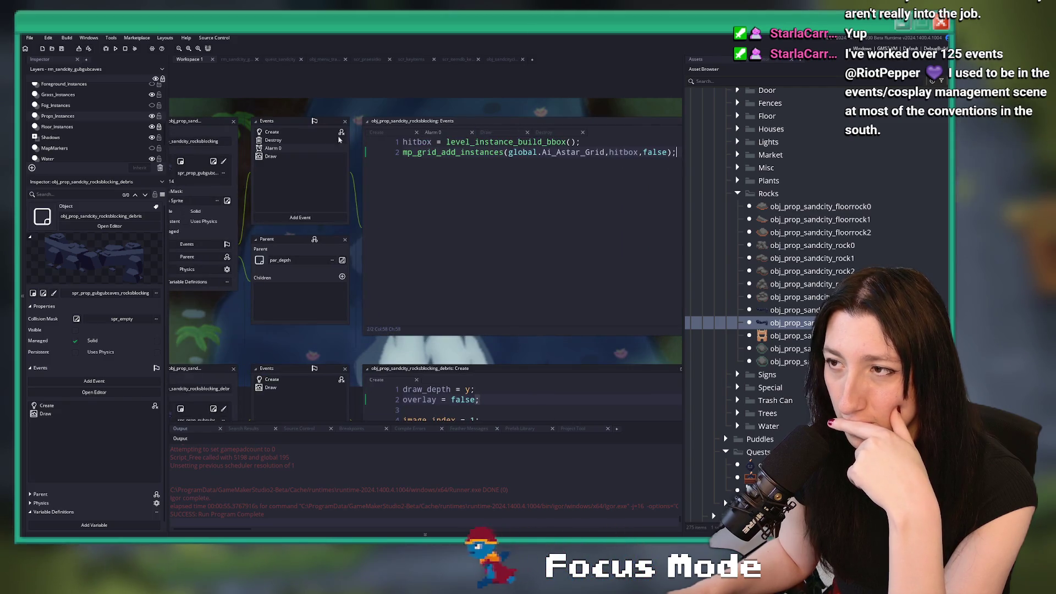
click(272, 132)
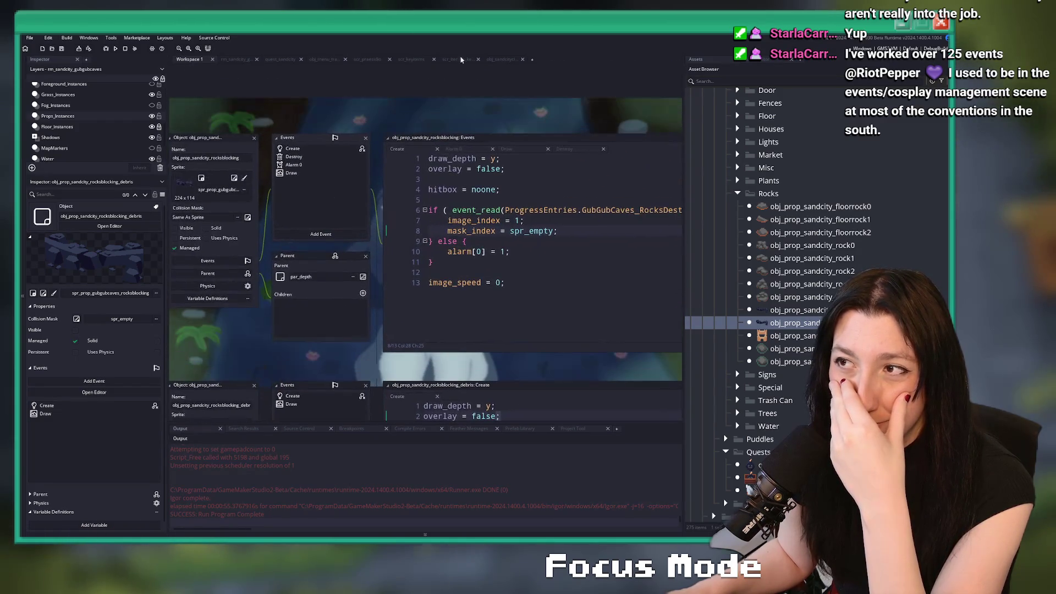
Step: Check the sandcity citizen's Step code, then bring the debris object's code into view
click(508, 59)
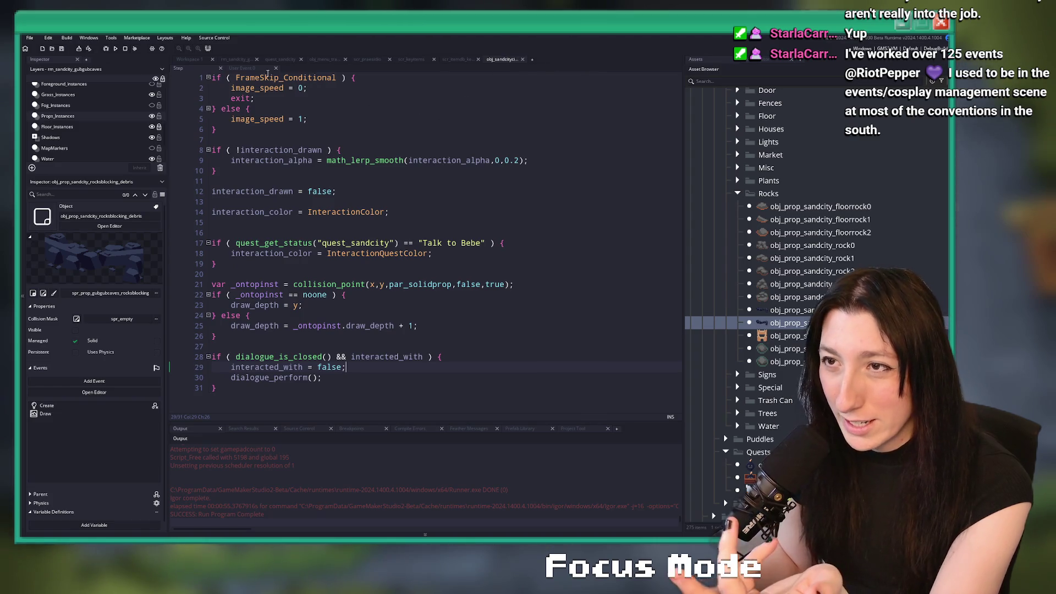
click(188, 58)
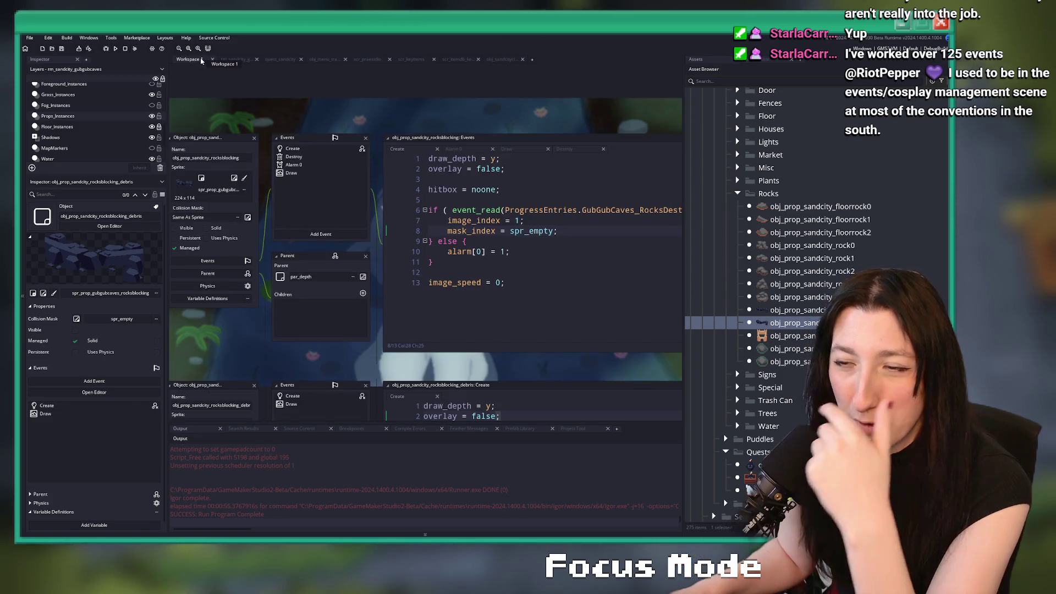
mouse_move(309, 235)
mouse_down()
mouse_move(309, 149)
mouse_move(353, 103)
mouse_move(386, 116)
mouse_move(383, 77)
mouse_up()
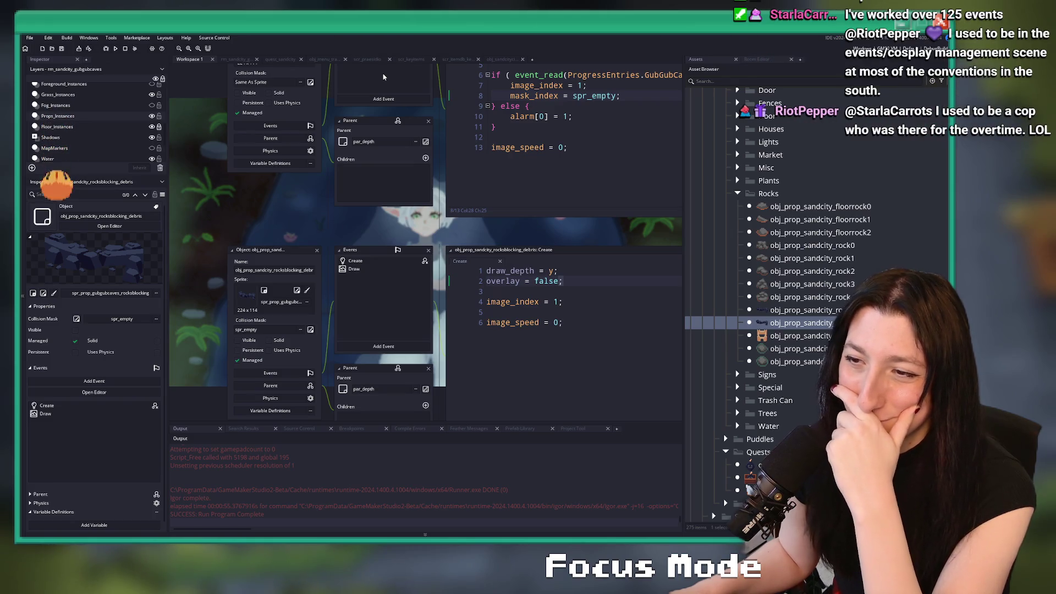
Step: In quest_sandcity, insert an instance_destroy_point call on a new line after var _id
key(ctrl+Tab)
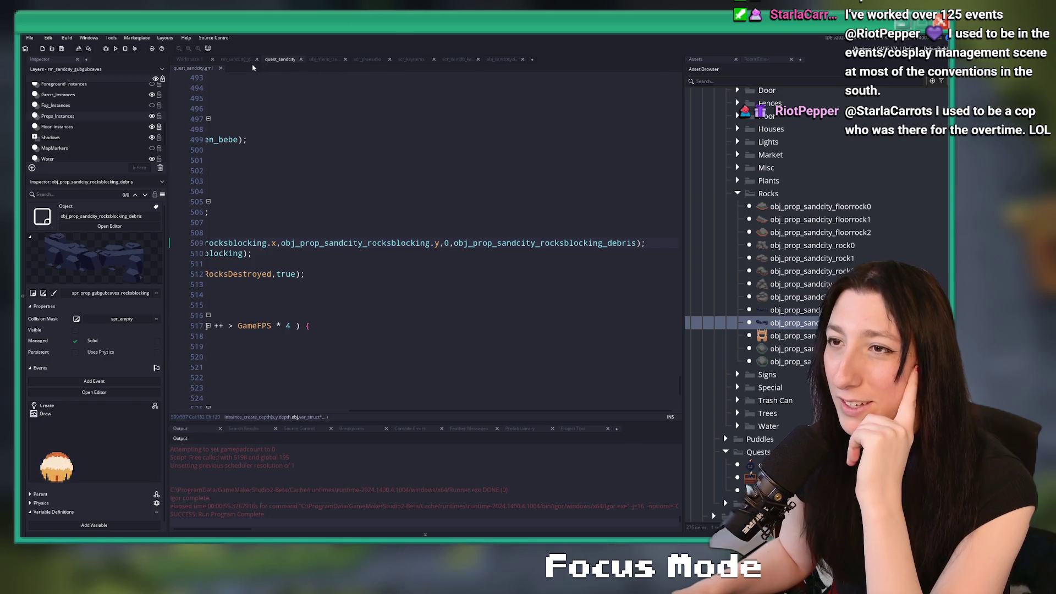
key(Up)
key(Home)
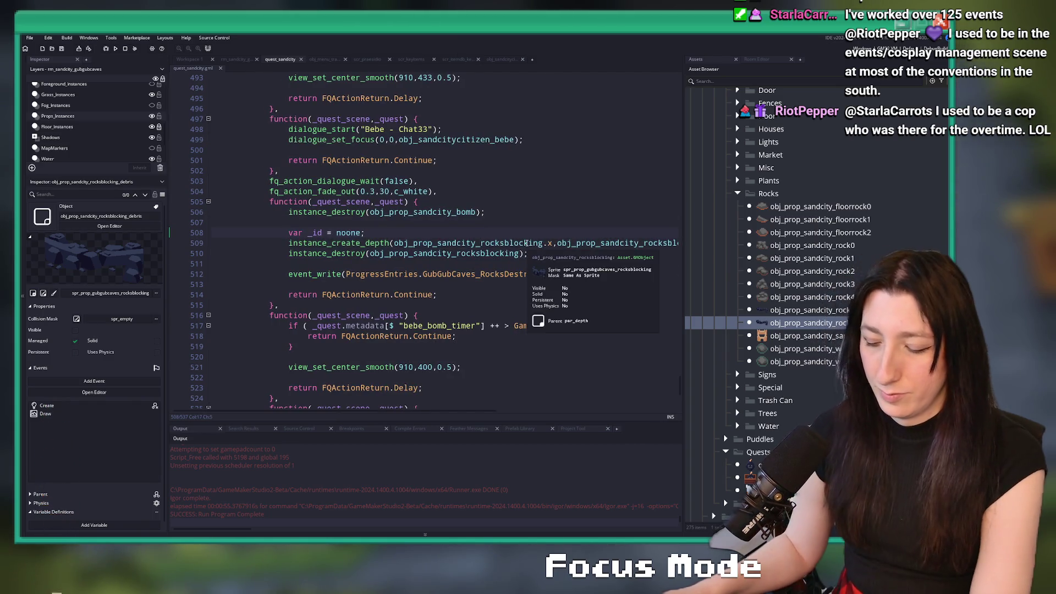
key(F12)
key(Return)
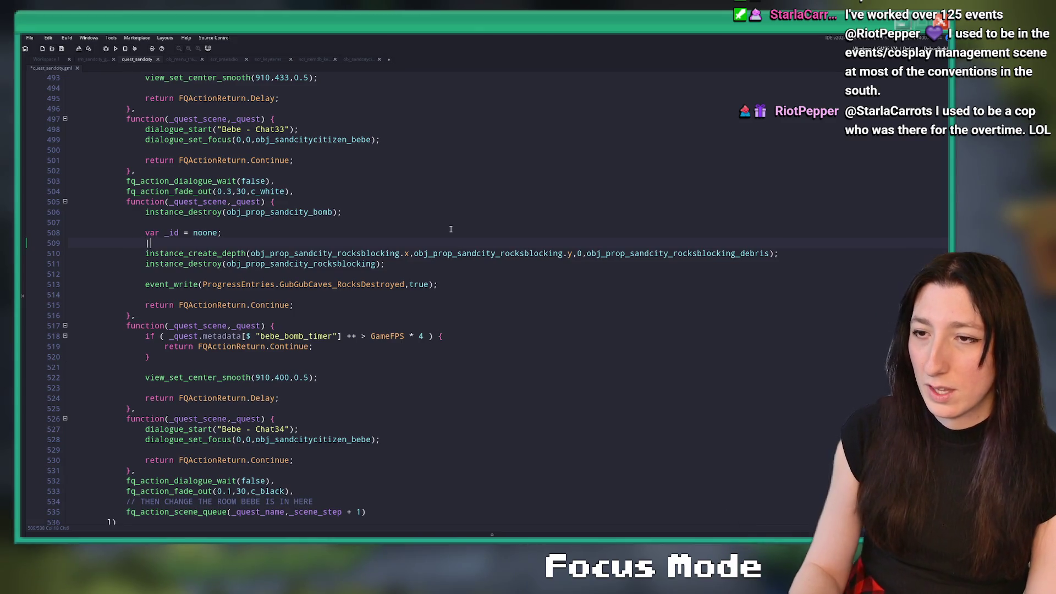
key(Tab)
key(Tab)
key(Tab)
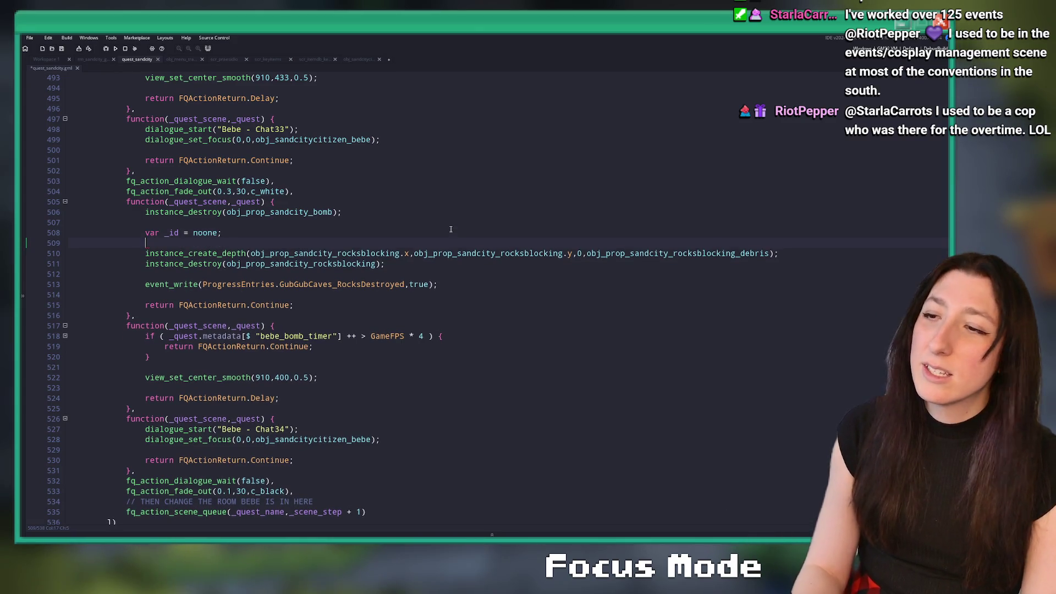
text(instance_destroy)
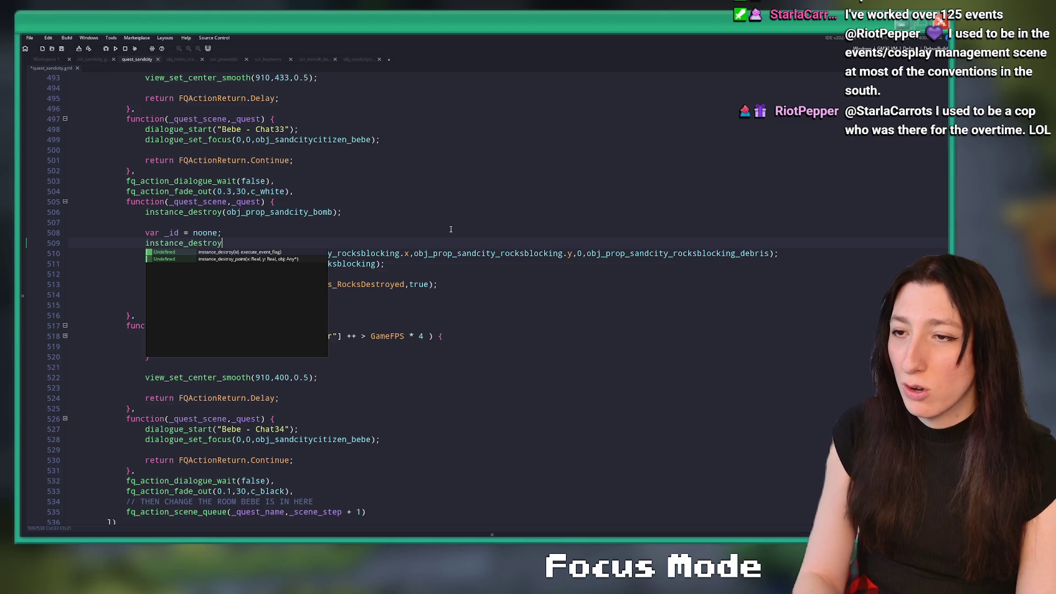
key(Down)
key(Return)
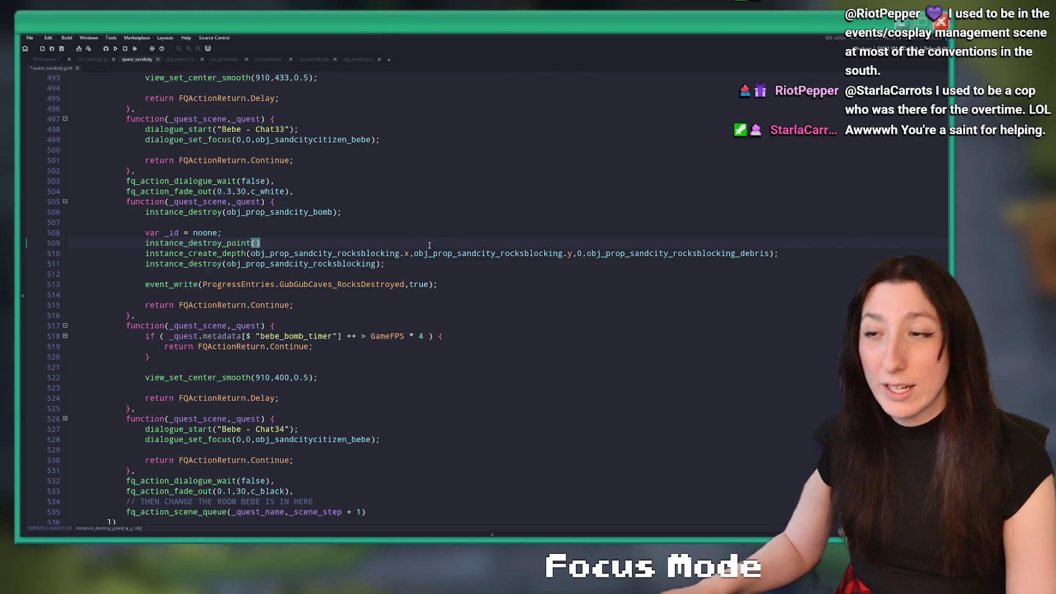
Step: Give it the arguments rocksblocking.x + 16 and rocksblocking.y + 16, then save the script
drag(571, 253, 268, 254)
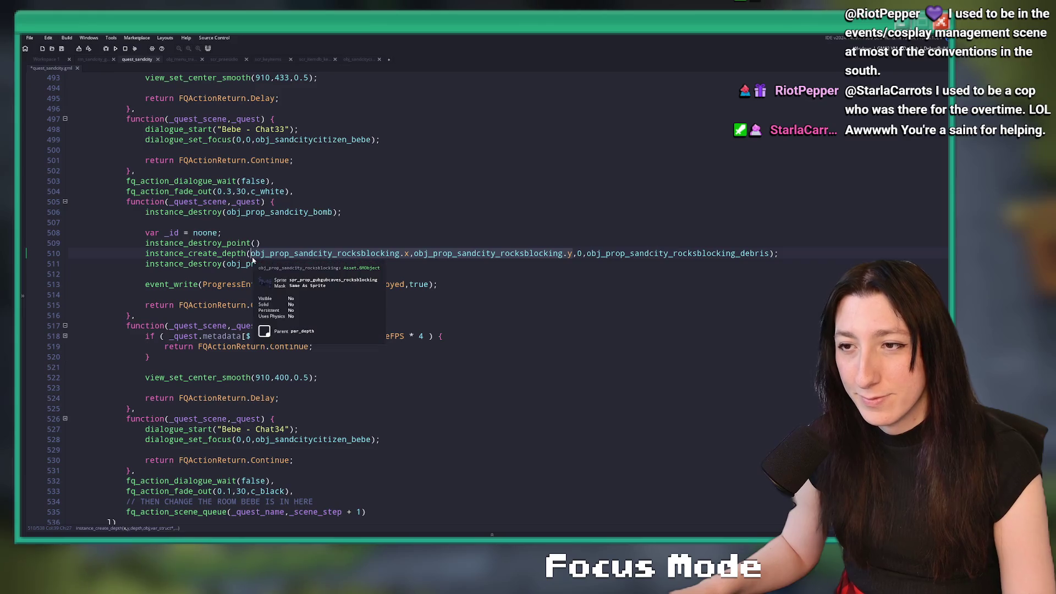
click(256, 243)
text(obj_prop_sandcity_rocksblocking.x,obj_prop_sandcity_rocksblocking.y)
click(592, 245)
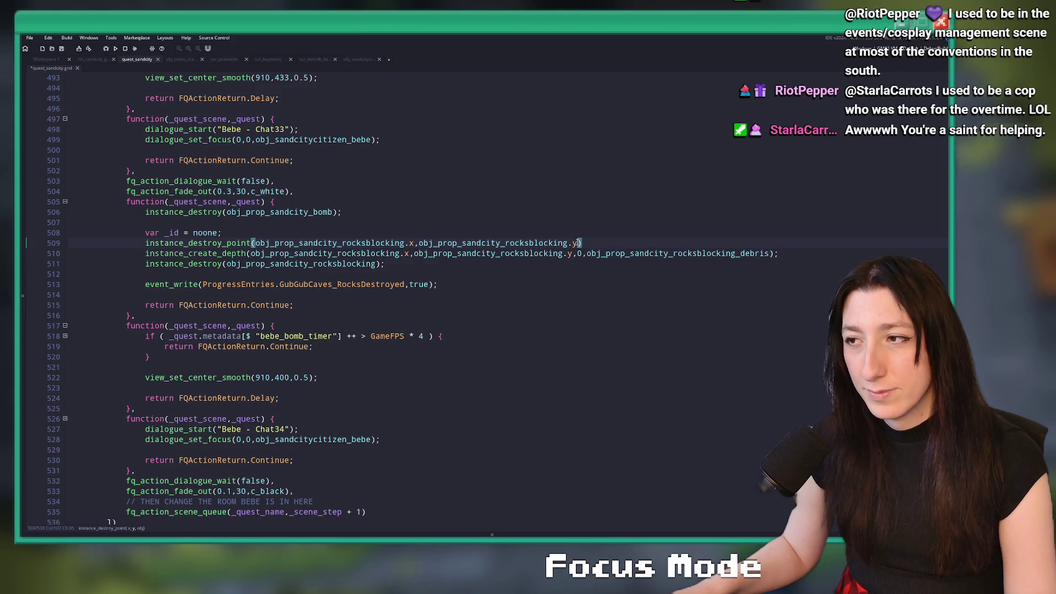
text(;)
click(415, 243)
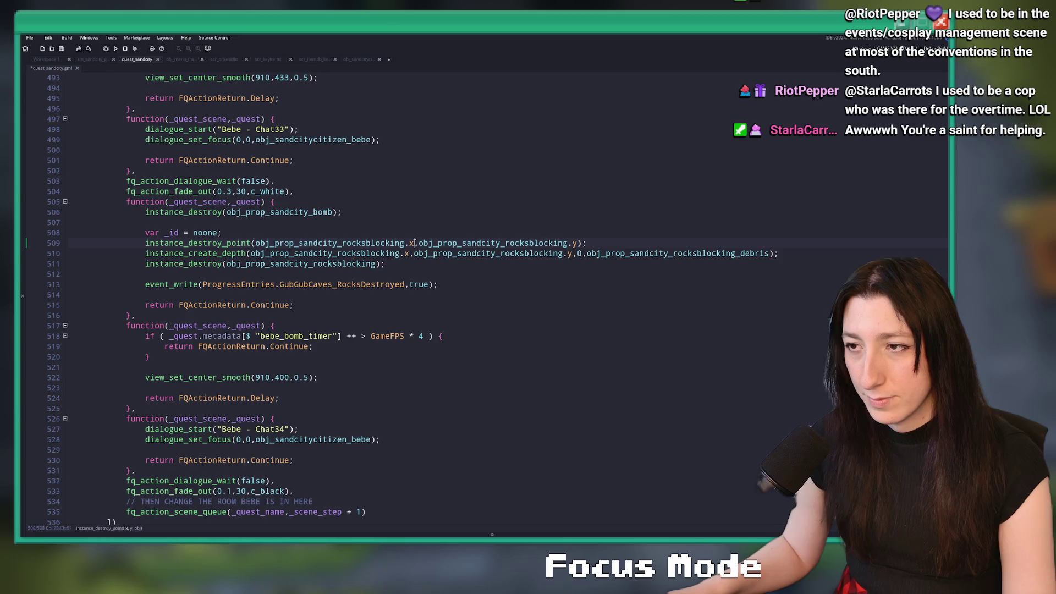
text(+ 16)
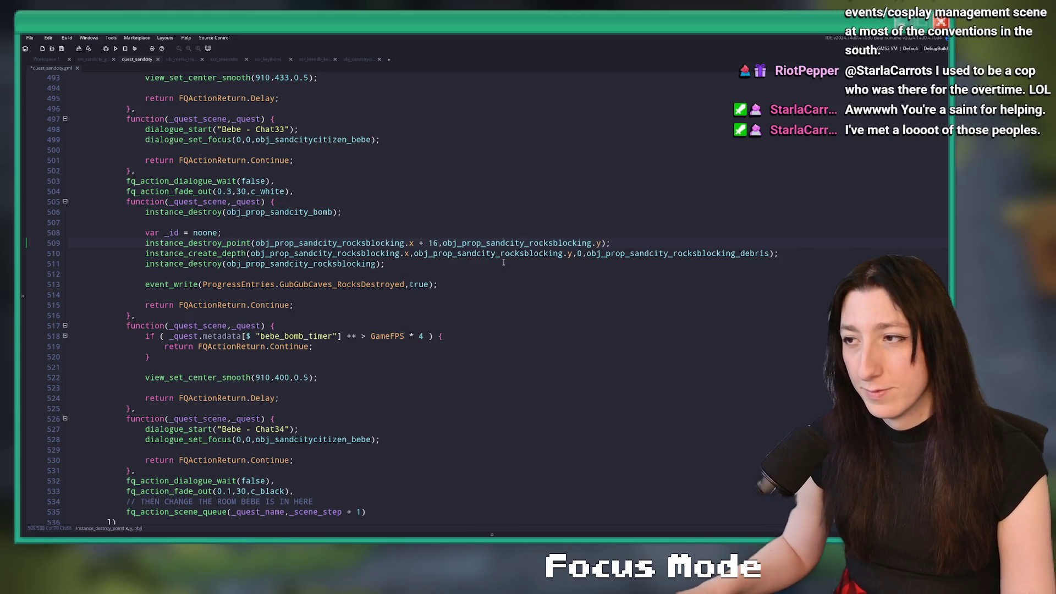
click(600, 243)
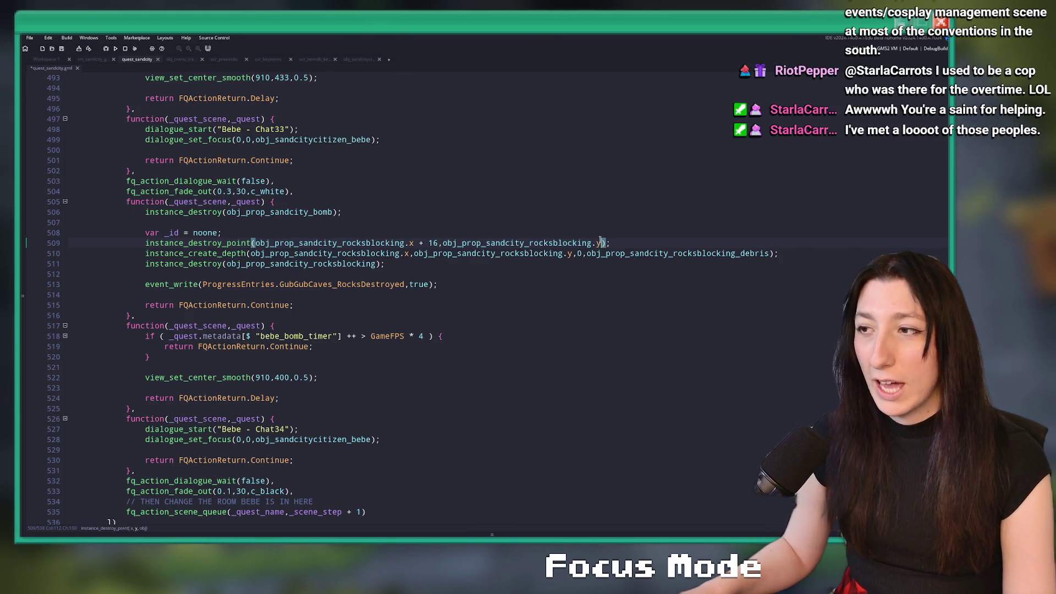
text(+ 16)
key(ctrl+s)
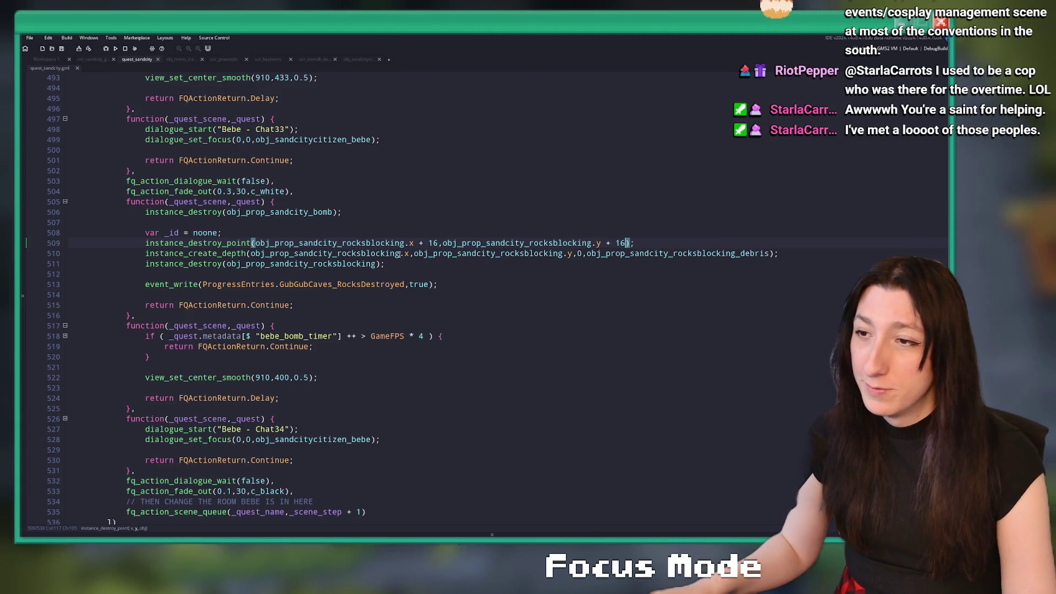
Step: Keep the debris creation line before the destroy call and launch the game
click(270, 253)
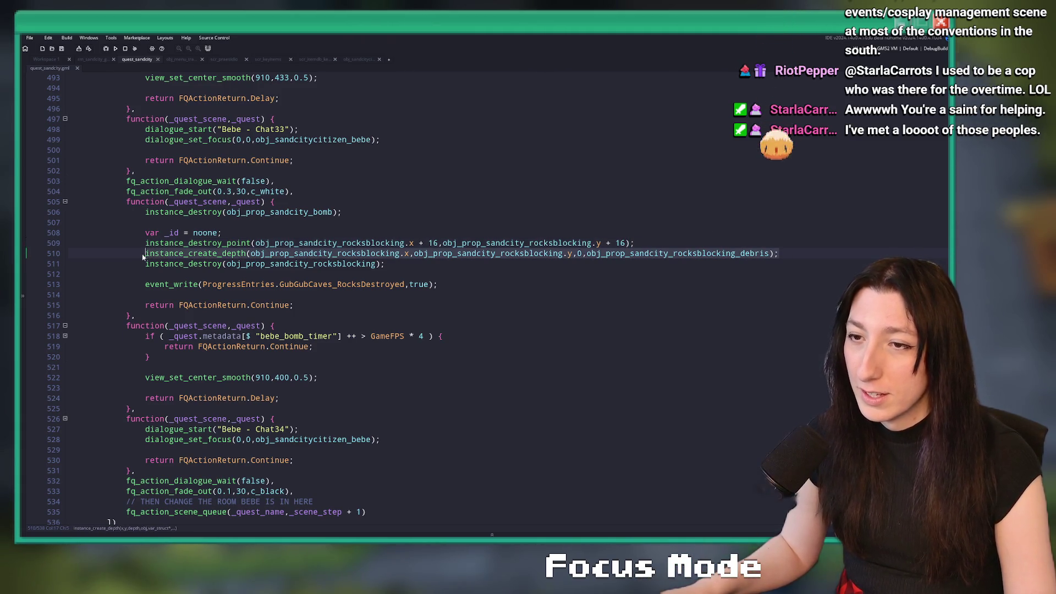
key(ctrl+d)
click(781, 223)
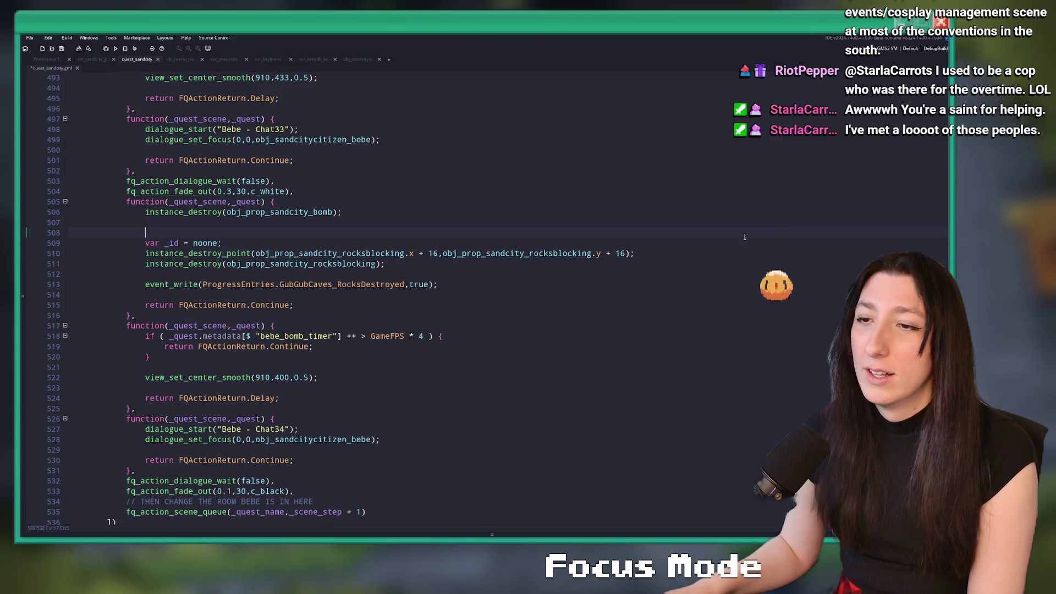
key(ctrl+z)
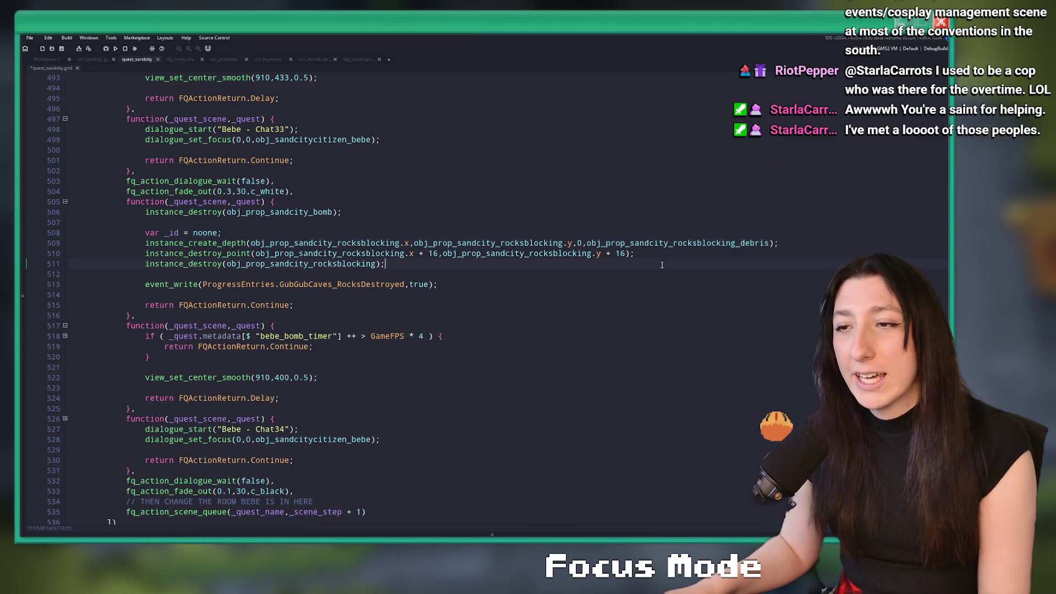
key(F5)
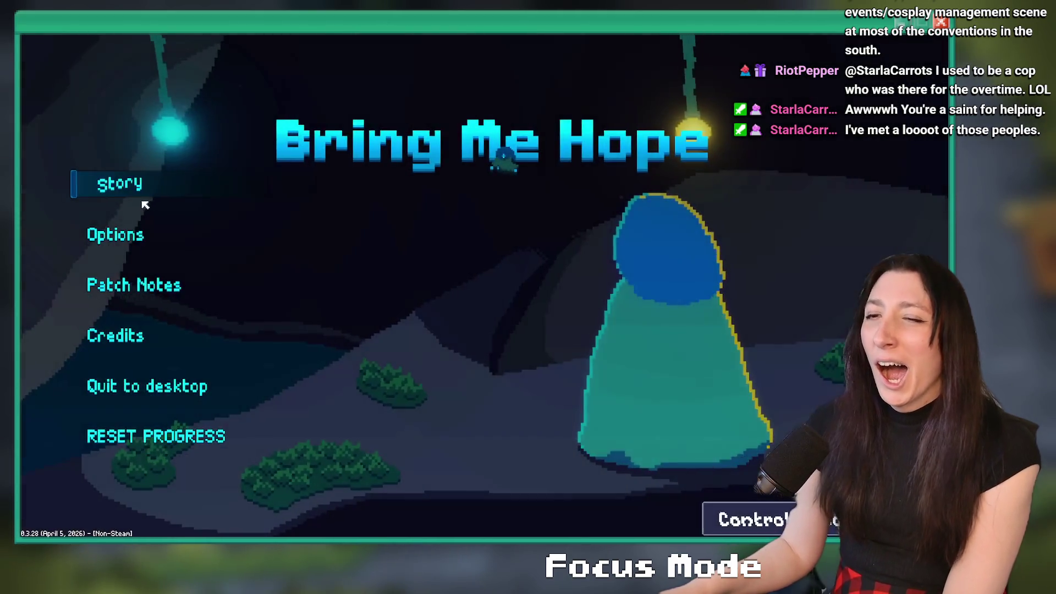
Step: Start Story mode and walk up the cave corridor to trigger the NPC bomb cutscene
click(132, 187)
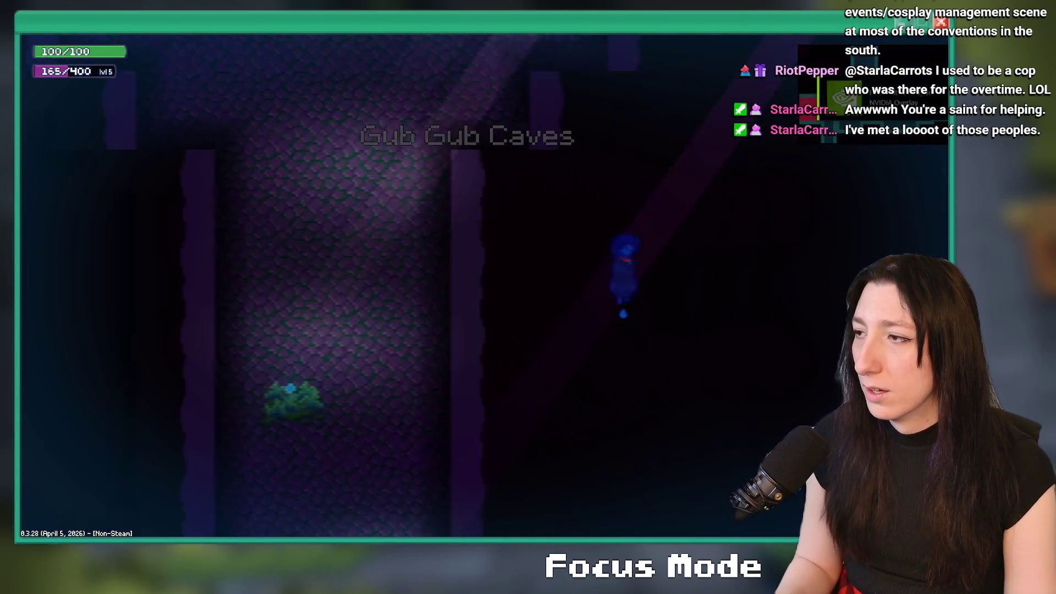
key(w)
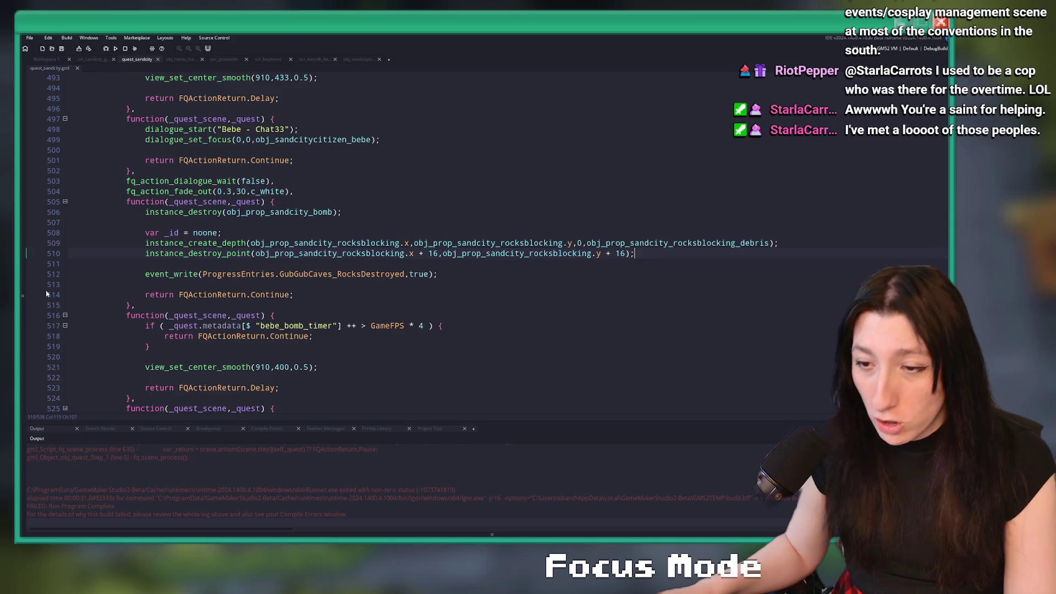
scroll(156, 461, up, 2)
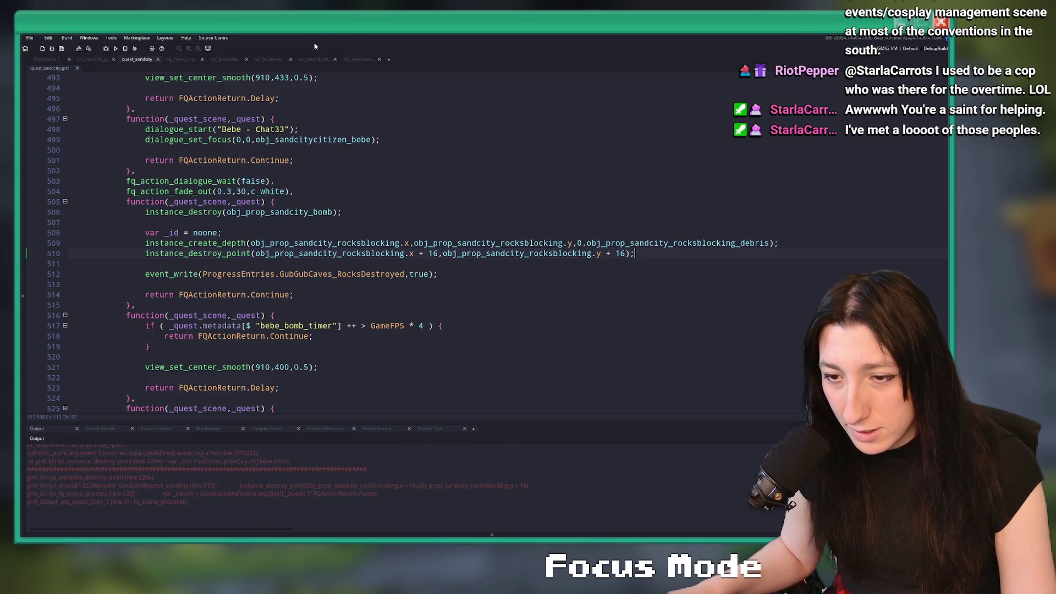
click(341, 253)
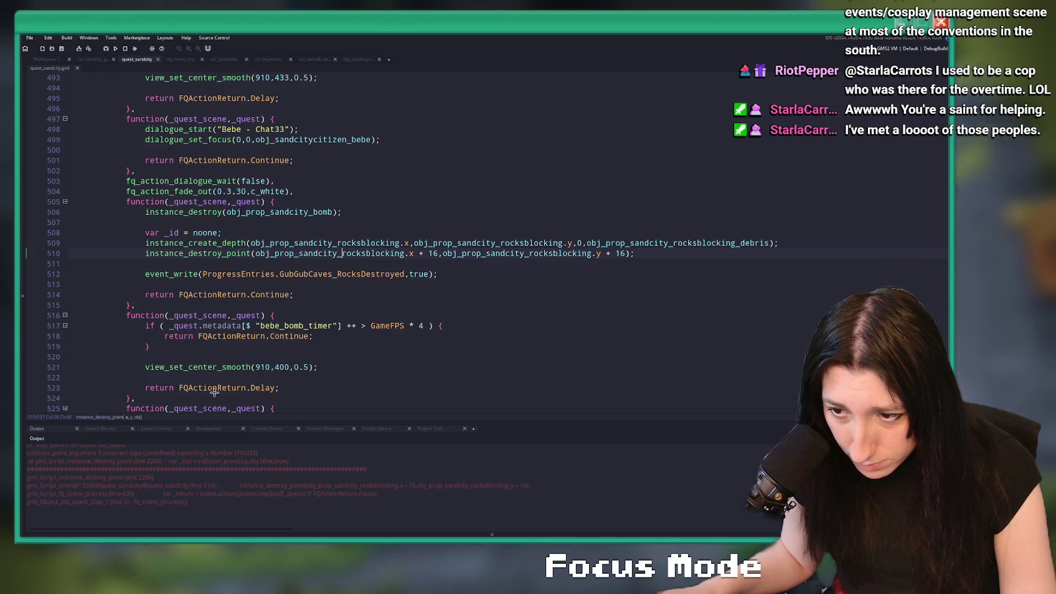
mouse_move(317, 240)
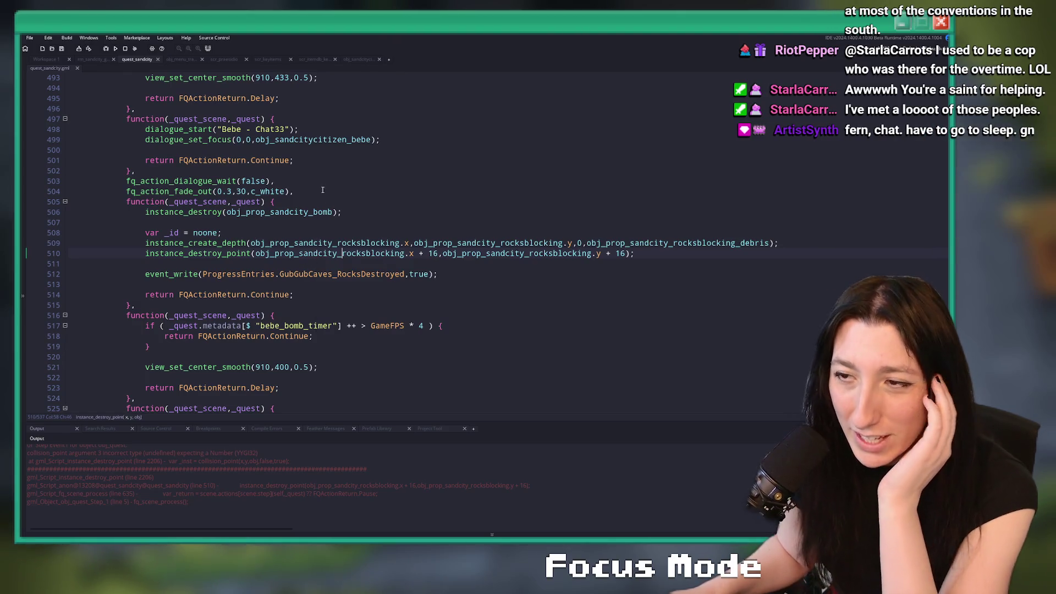
mouse_move(330, 212)
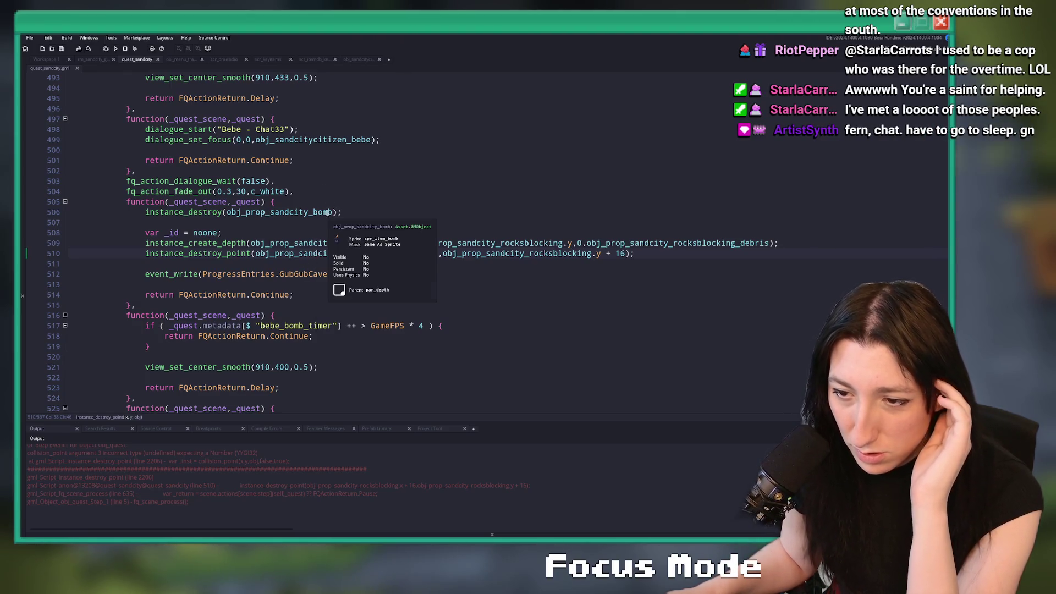
mouse_move(232, 255)
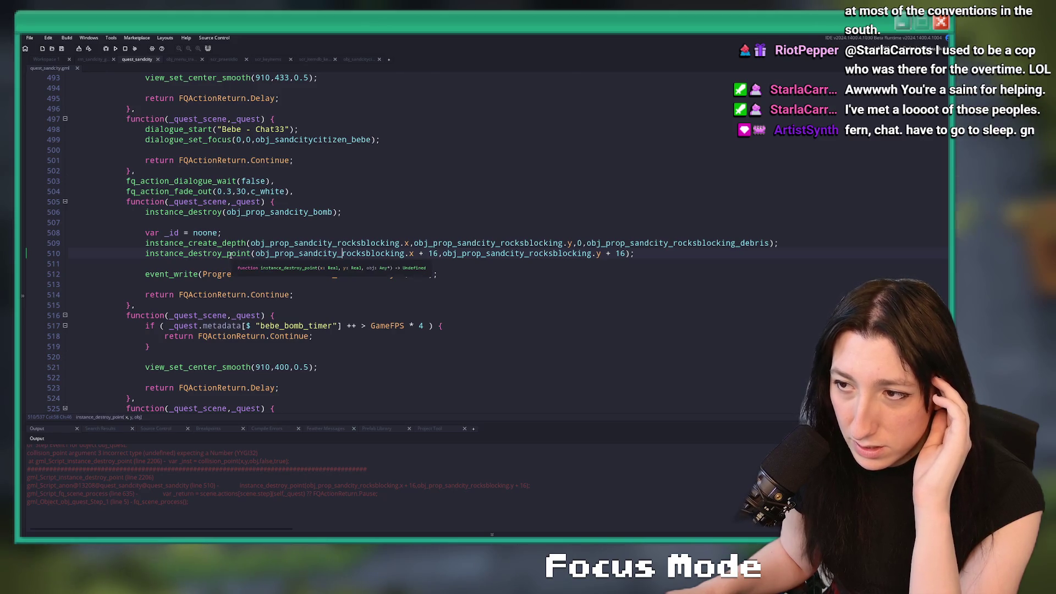
middle_click(231, 253)
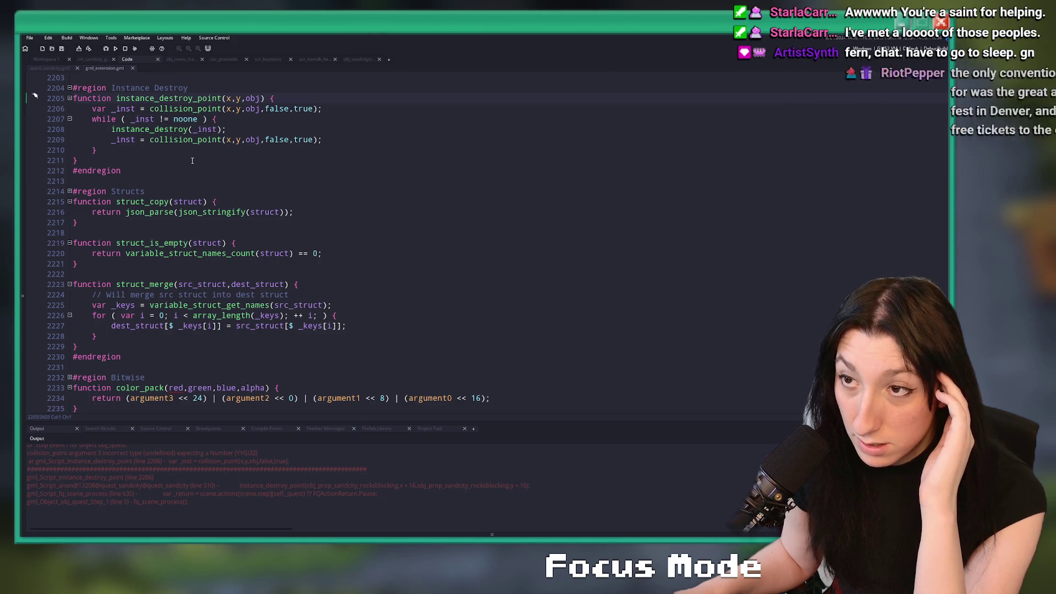
mouse_move(221, 102)
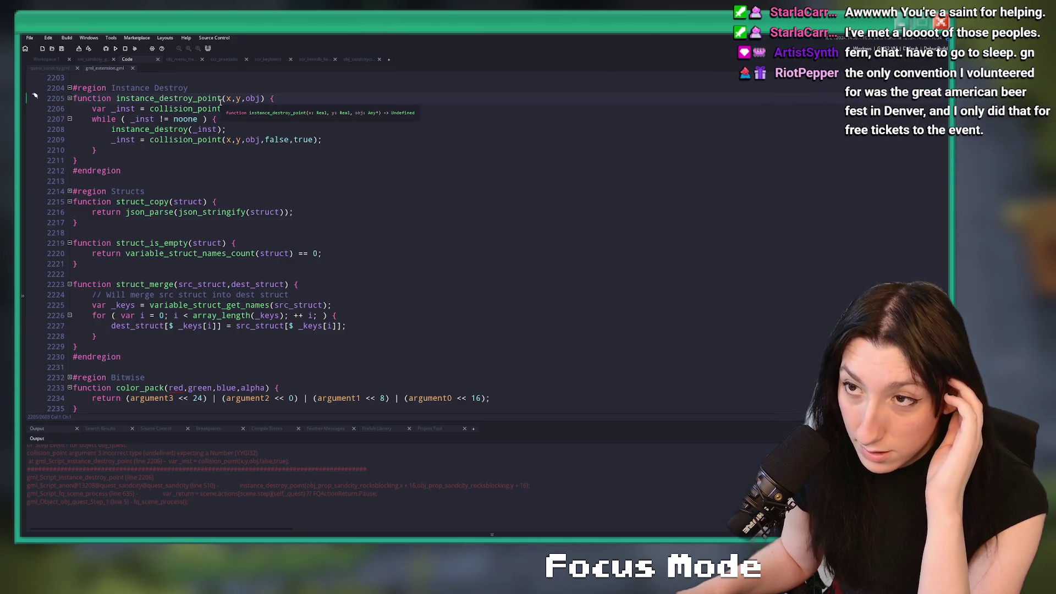
scroll(145, 90, up, 1)
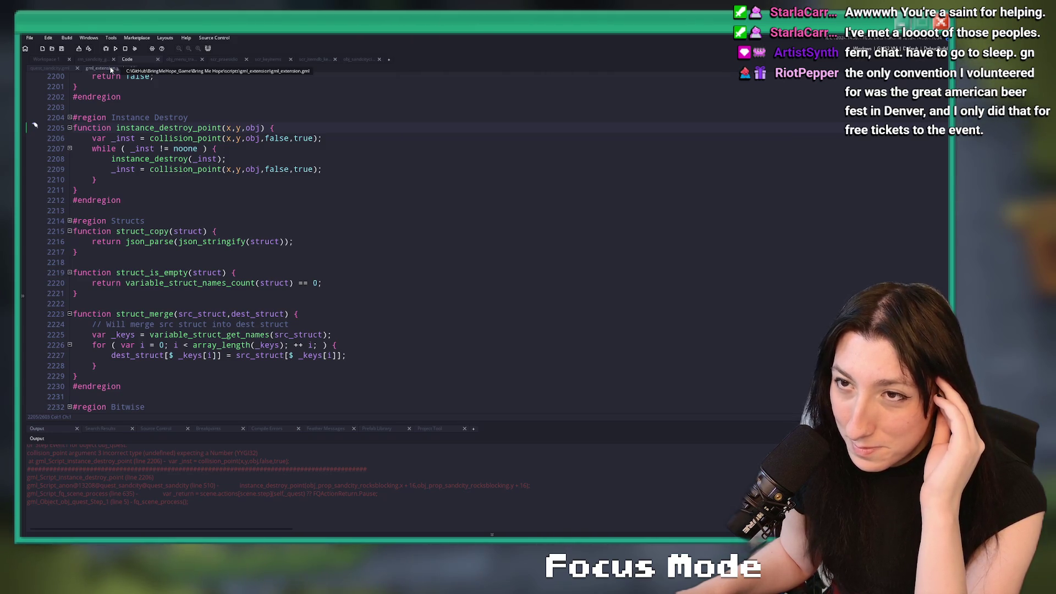
middle_click(111, 70)
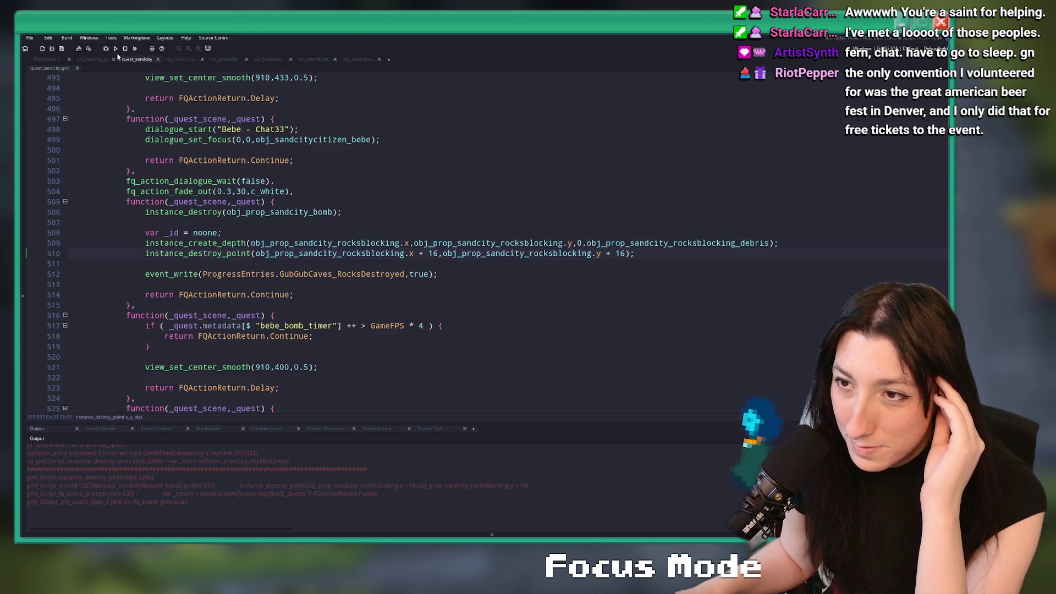
Step: Replace instance_destroy_point on line 510 with destroy, browsing the autocomplete suggestions
click(625, 254)
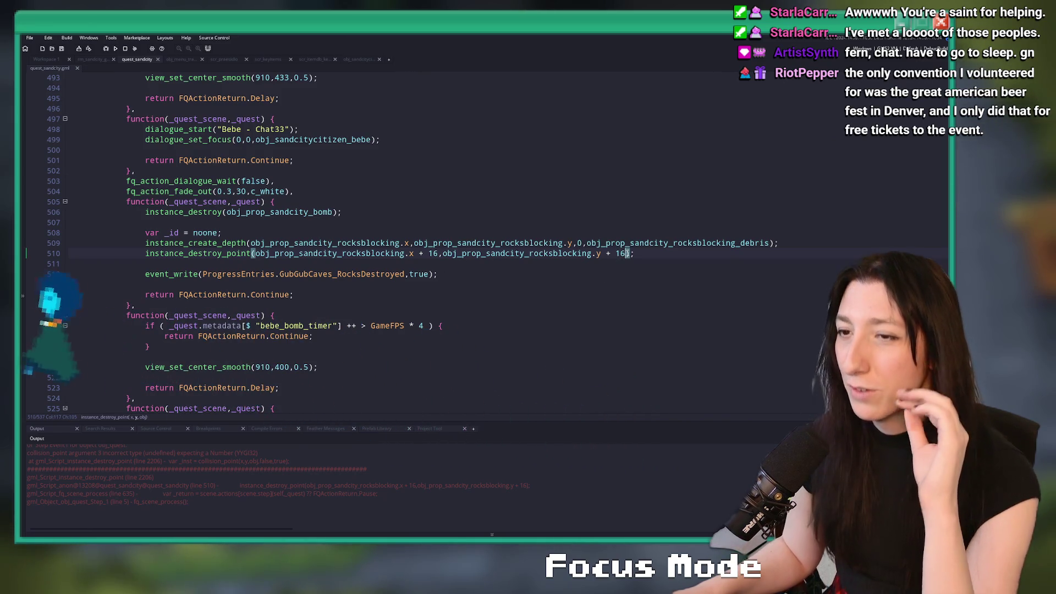
click(163, 253)
double_click(163, 255)
text(destro)
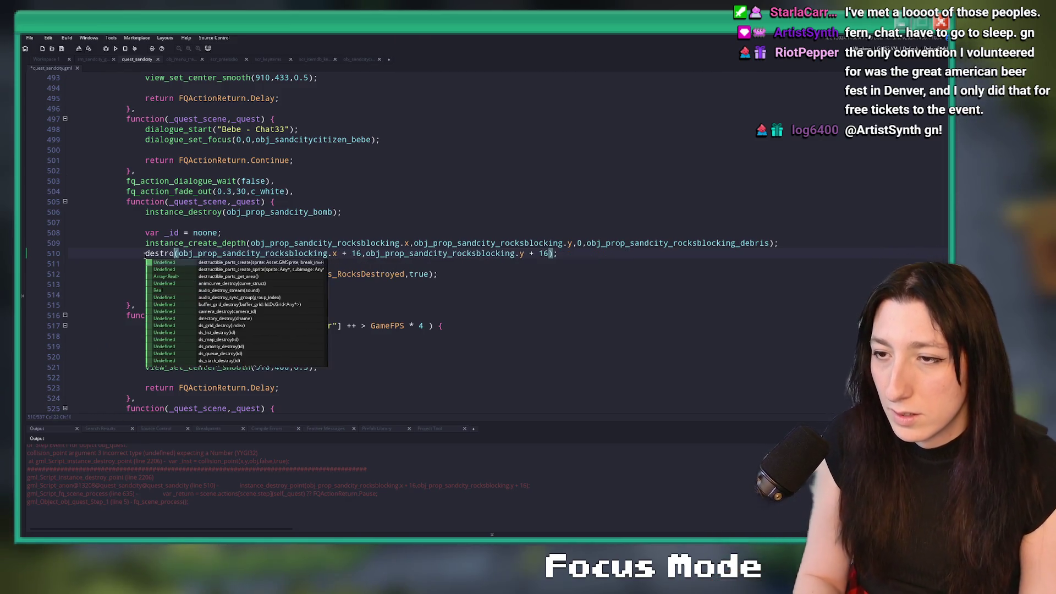
text(y)
scroll(201, 308, down, 3)
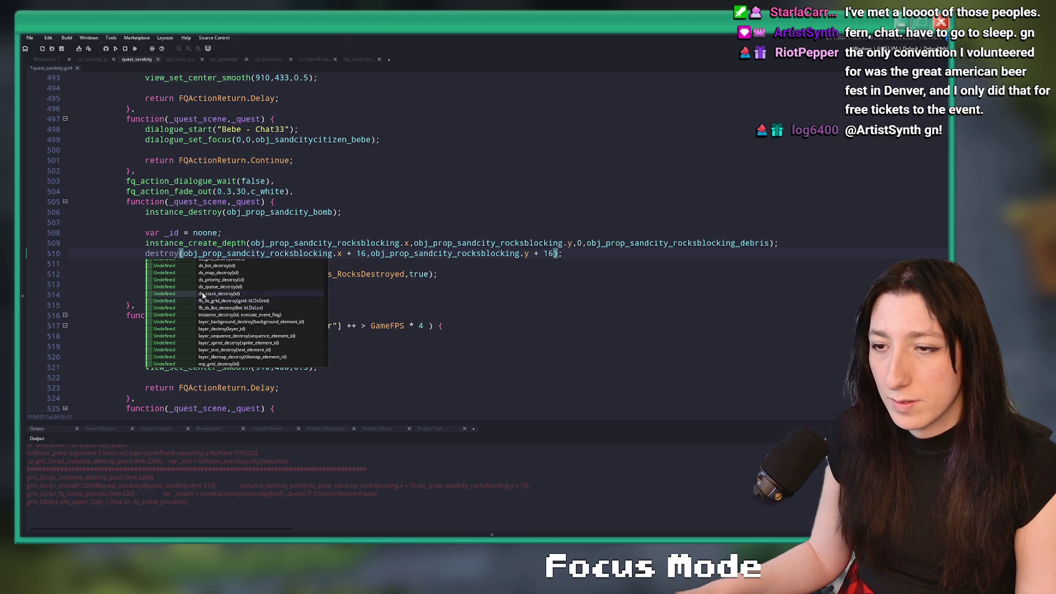
scroll(201, 270, down, 2)
scroll(245, 320, down, 2)
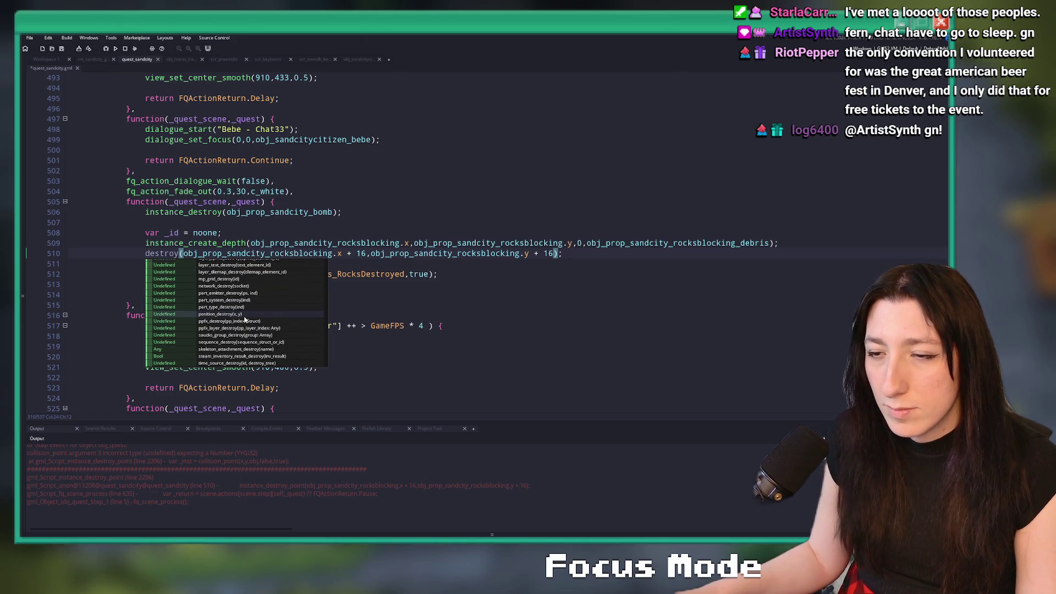
scroll(236, 362, up, 3)
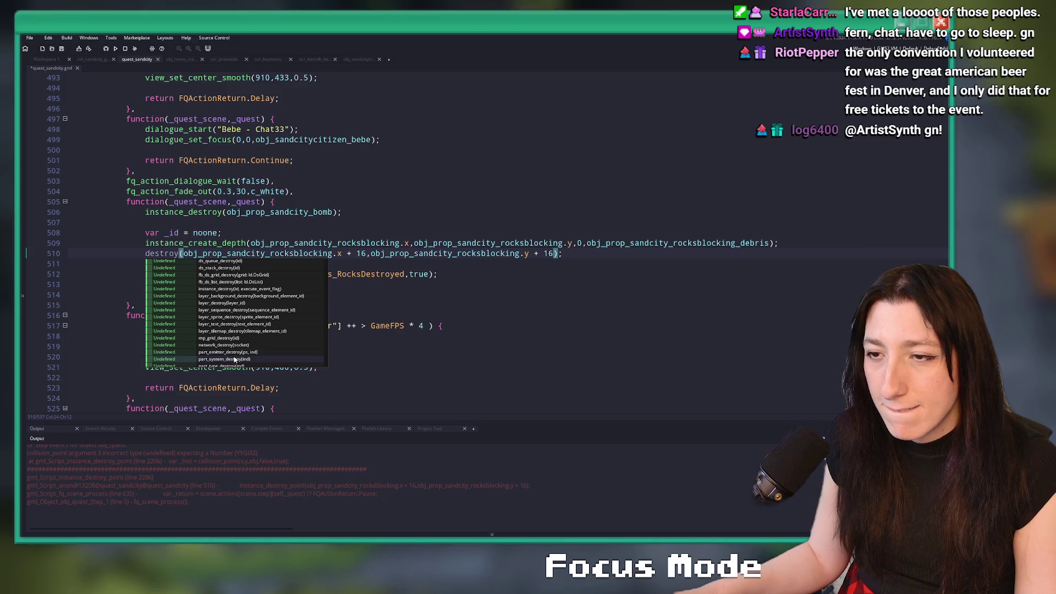
scroll(238, 285, up, 3)
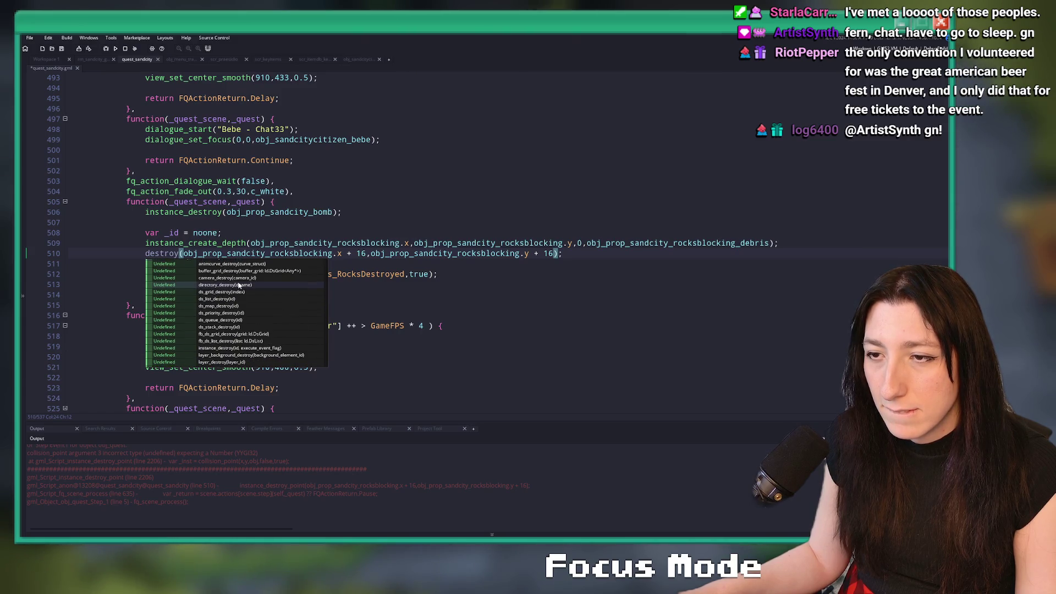
scroll(237, 303, up, 3)
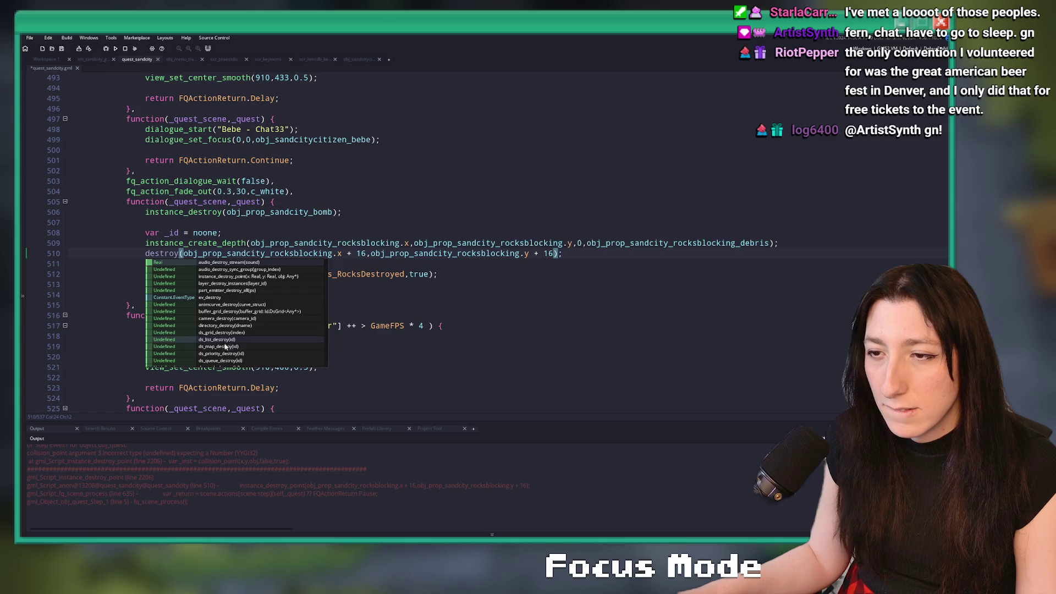
click(846, 233)
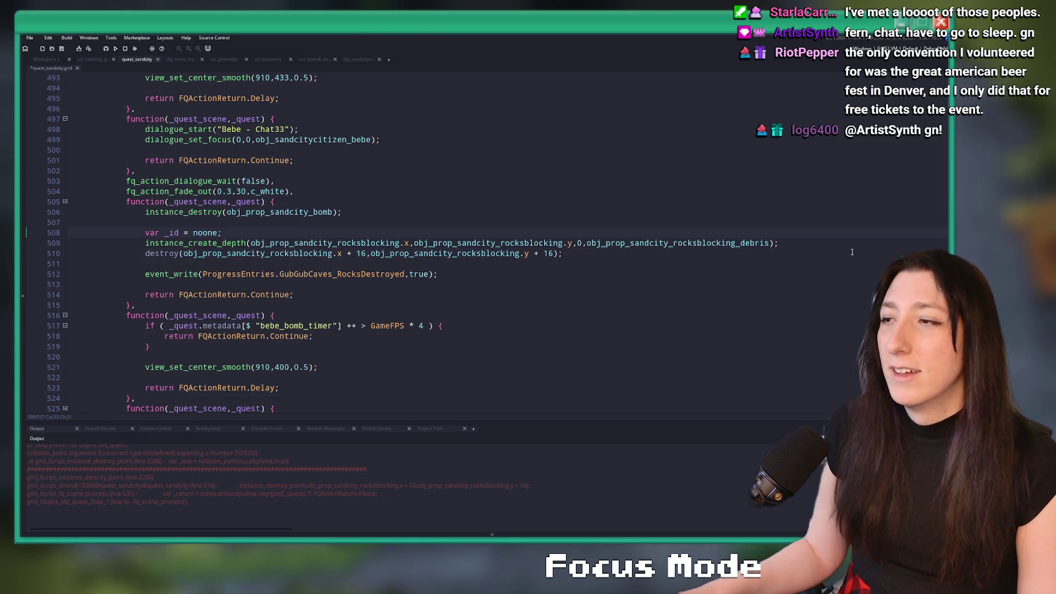
Step: Add the line var _list = ds_list_create(); after line 509
key(Return)
text(var _collision_pointk)
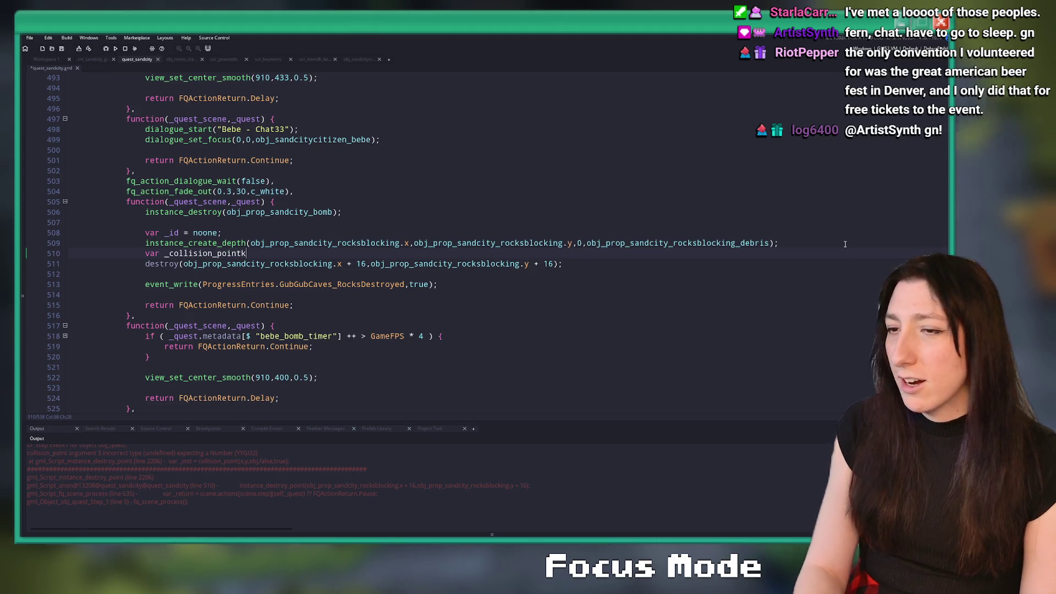
key(BackSpace)
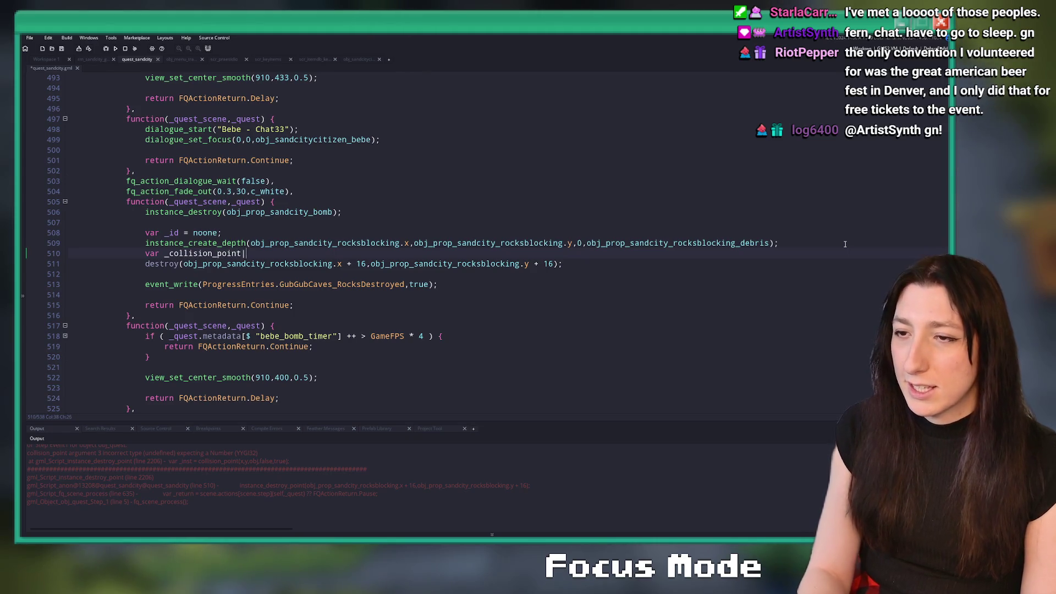
key(ctrl+BackSpace)
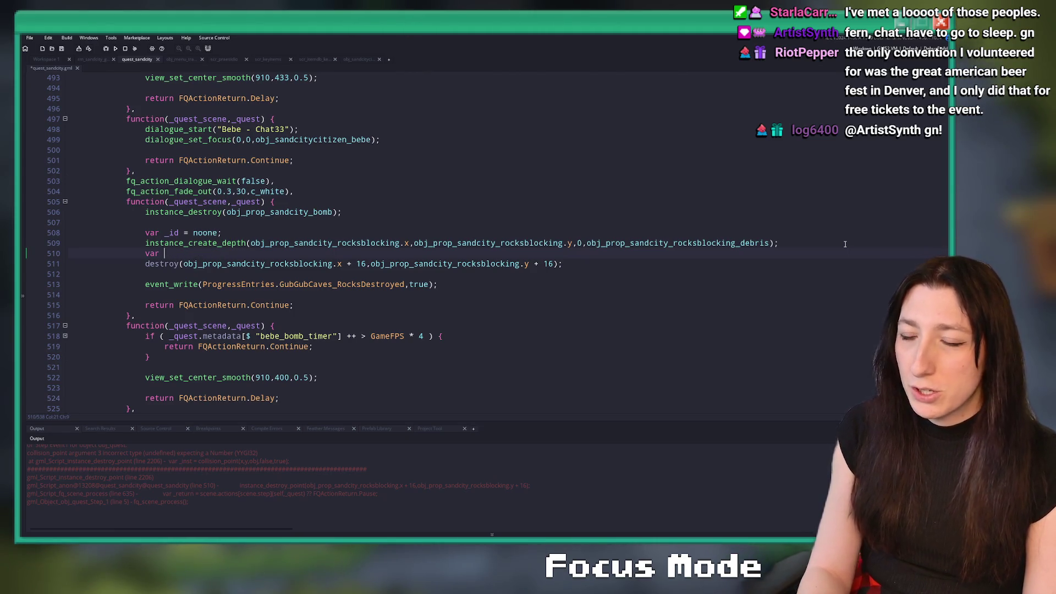
text(_list = ds_list_create(;)
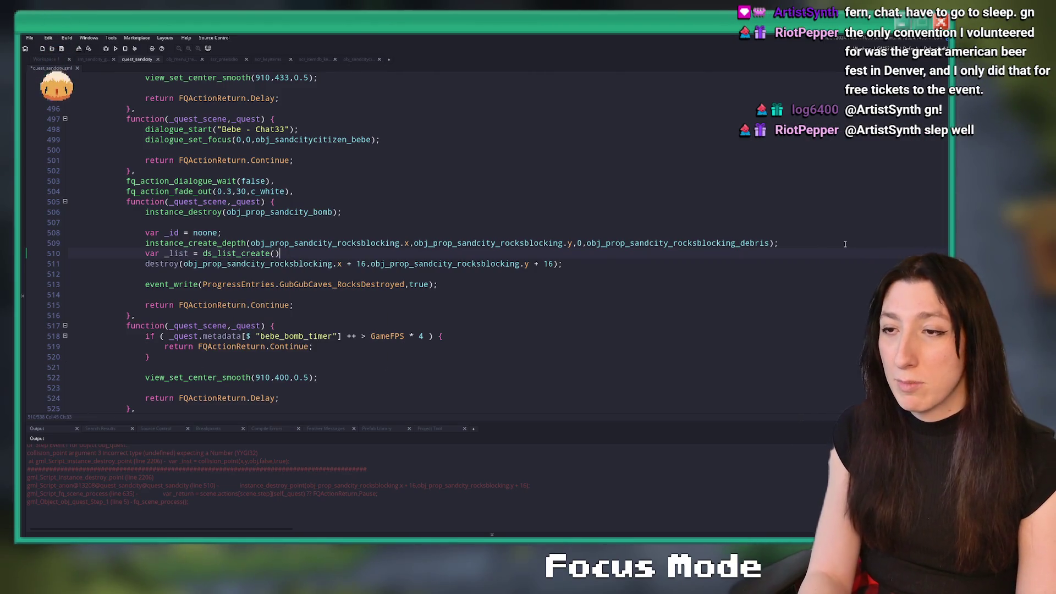
text(;)
key(Return)
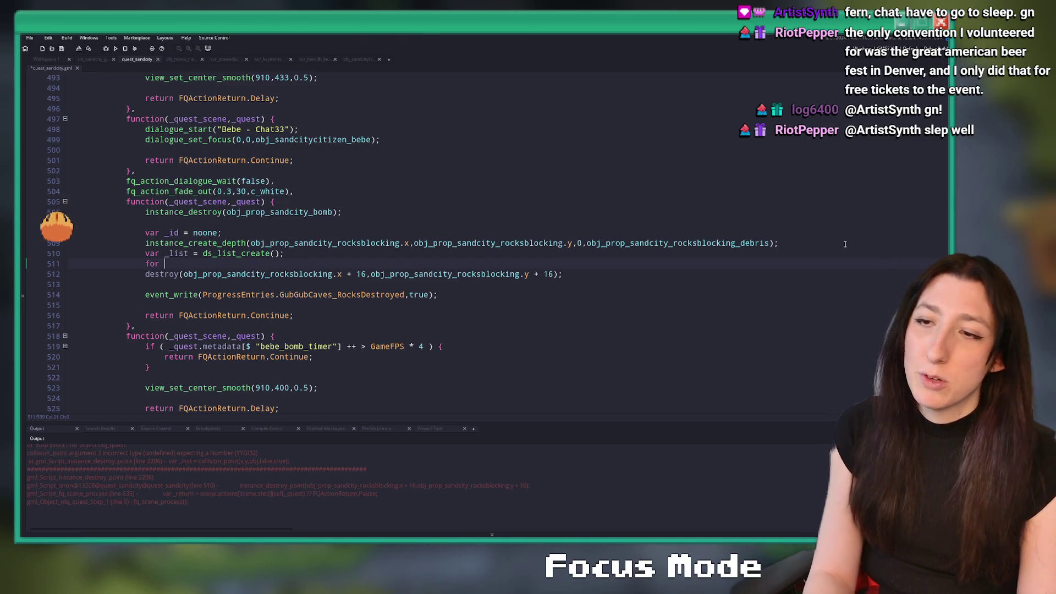
Step: Start collision_point_list with the rocks' offset coordinates and par_solid, deleting the old destroy line
key(BackSpace)
key(BackSpace)
key(BackSpace)
text(va)
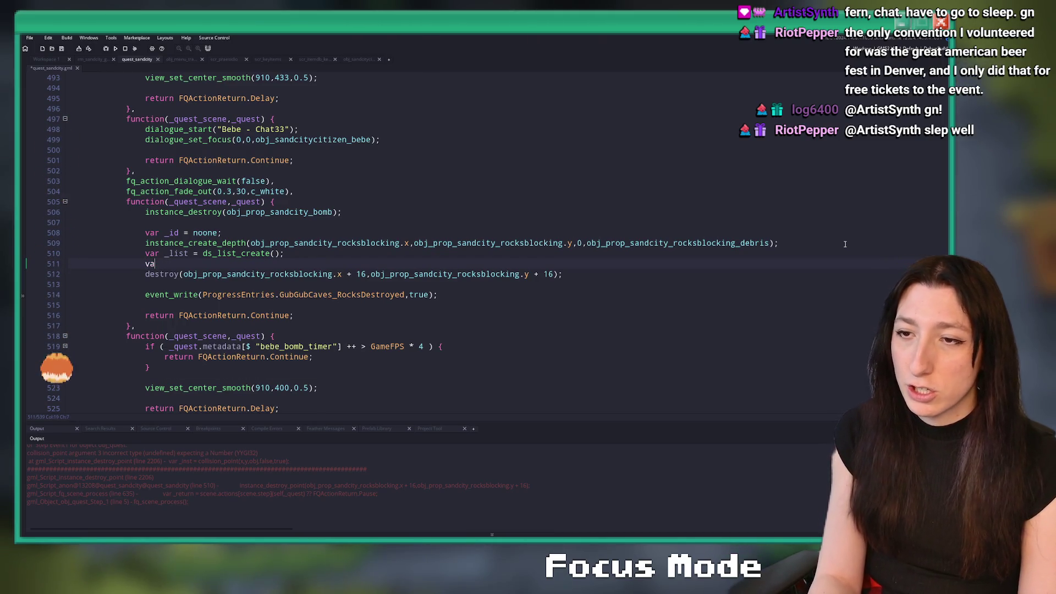
text(ol)
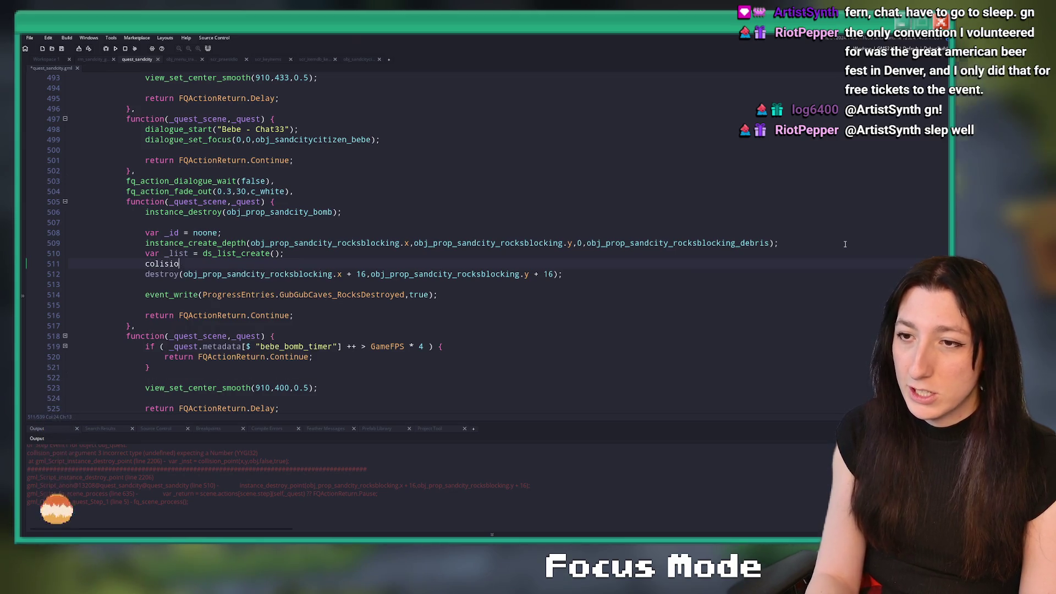
text(li)
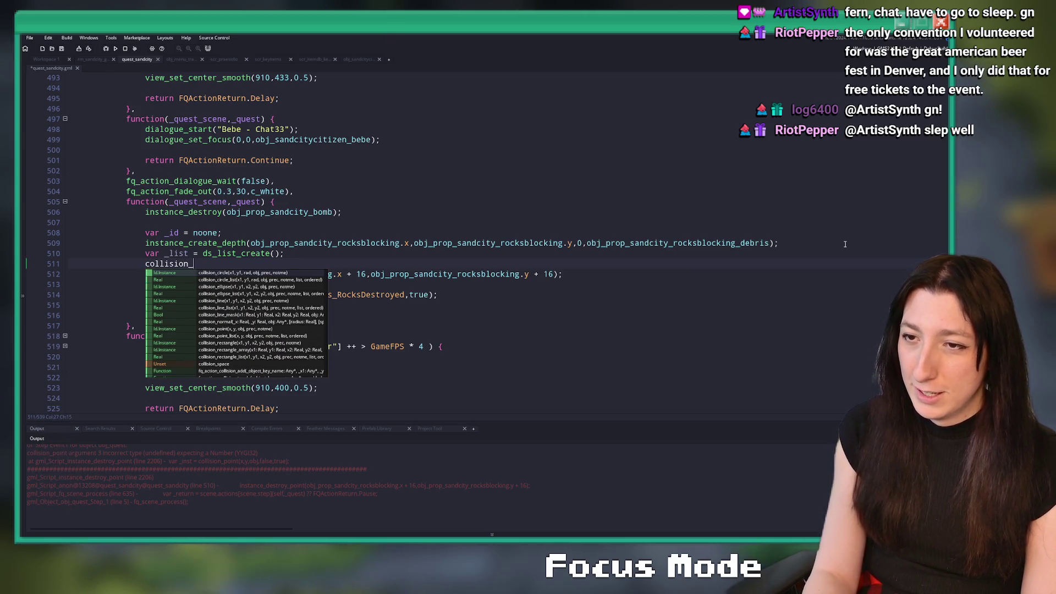
text(point_list()
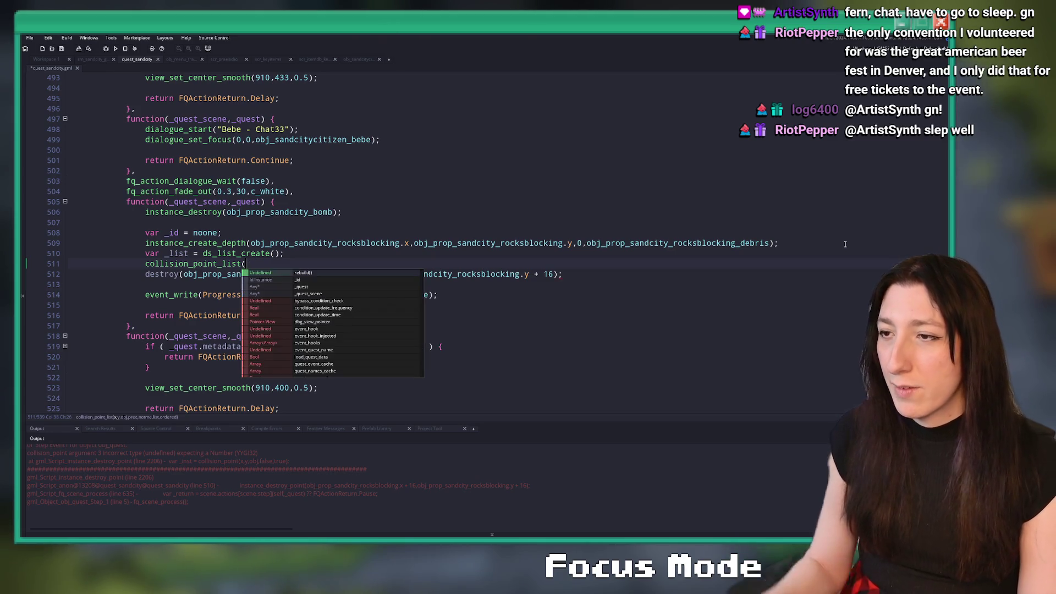
key(ctrl+v)
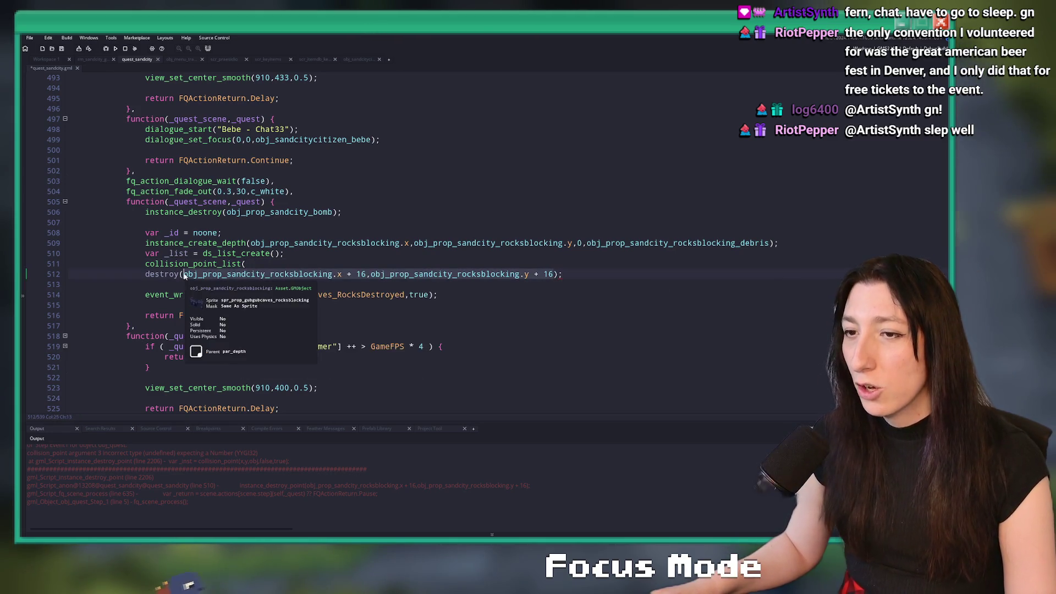
key(Down)
key(ctrl+d)
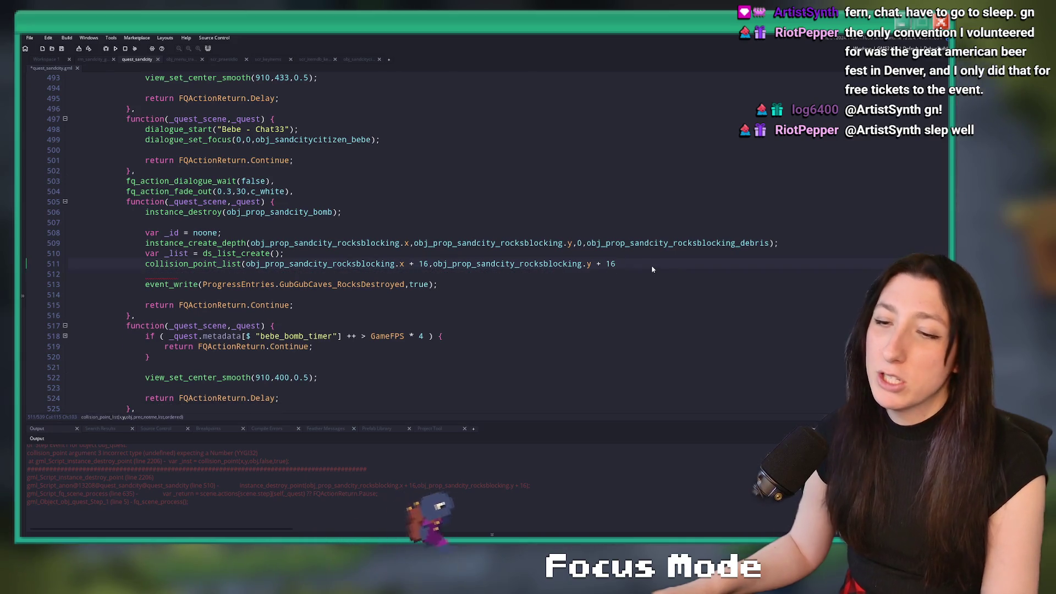
click(651, 265)
text(,)
key(Escape)
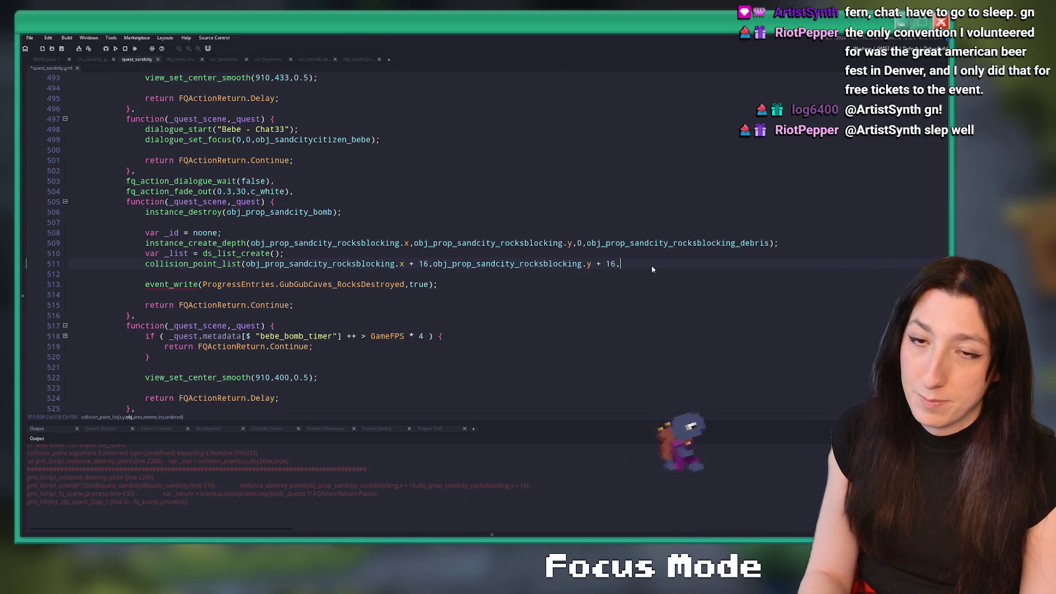
text(par_solid)
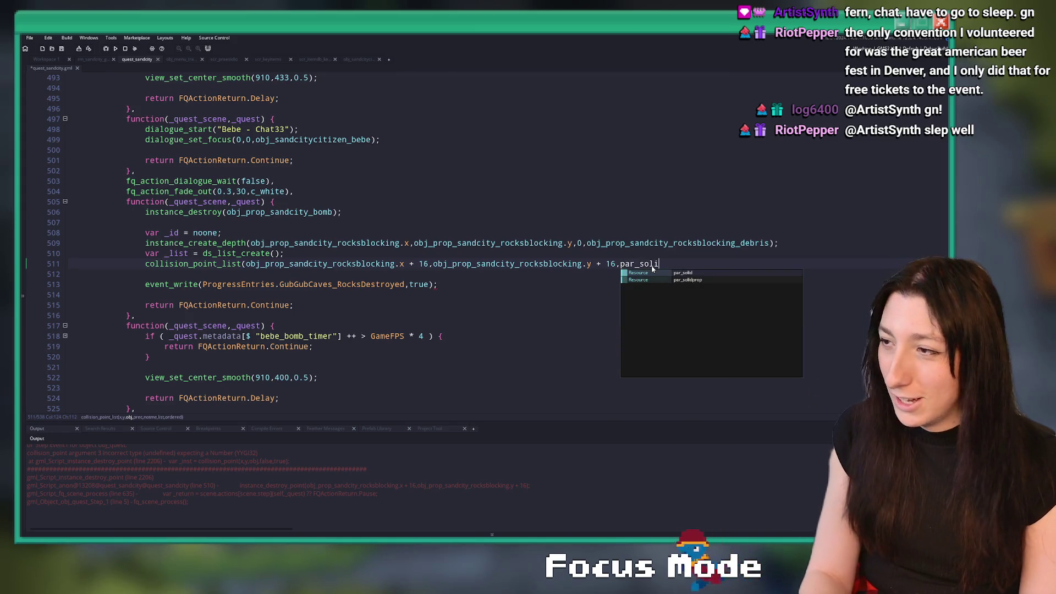
middle_click(652, 266)
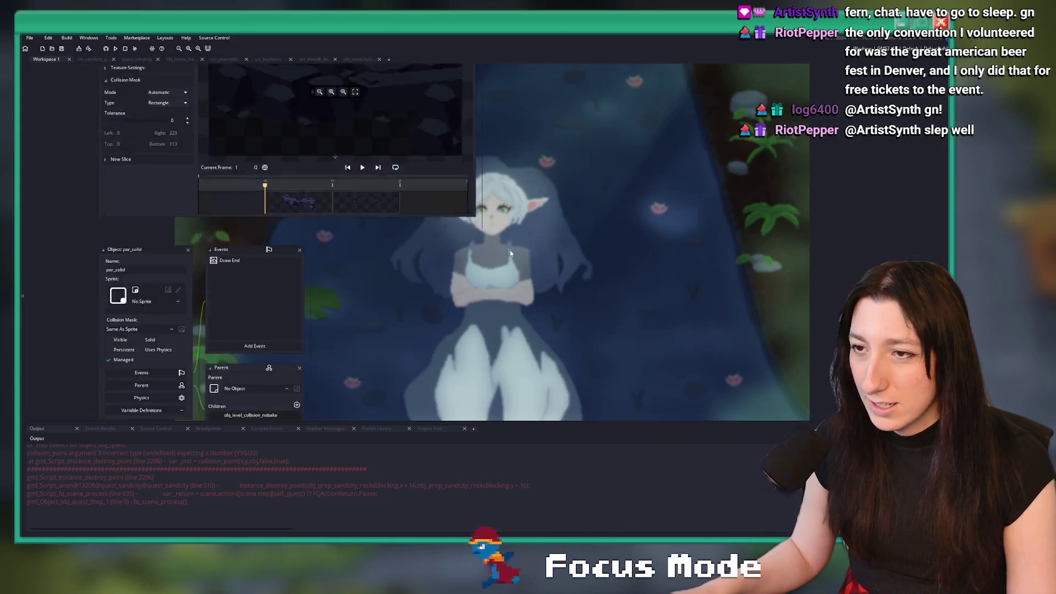
scroll(259, 319, down, 2)
scroll(259, 324, down, 2)
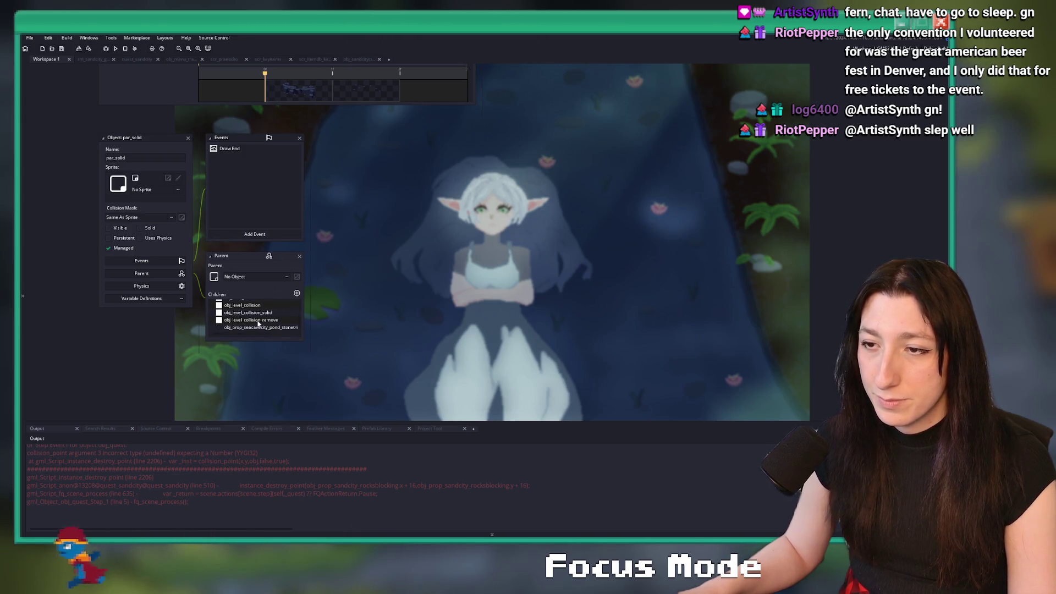
click(363, 59)
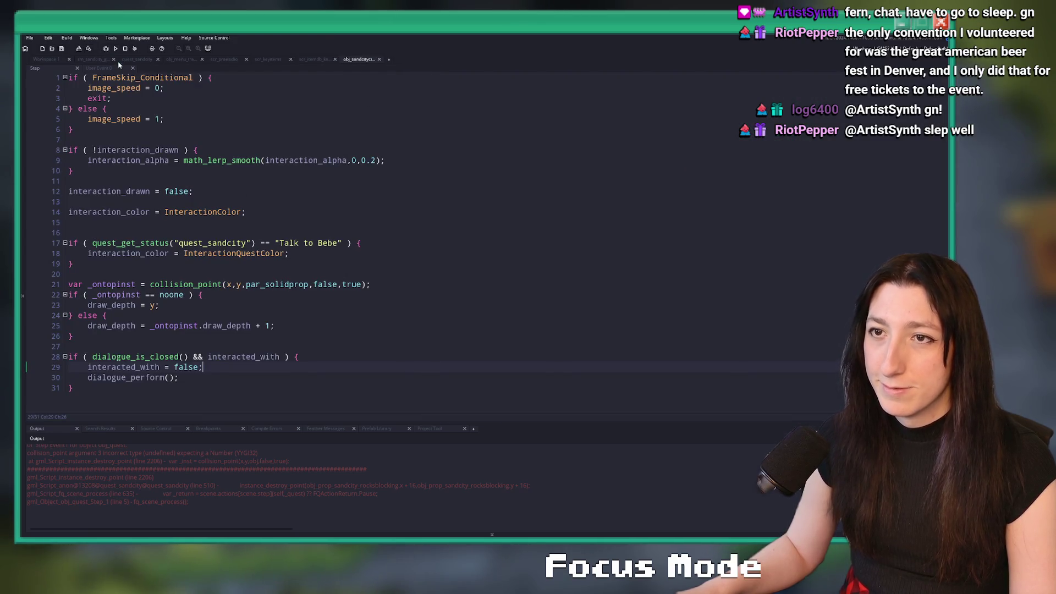
click(134, 64)
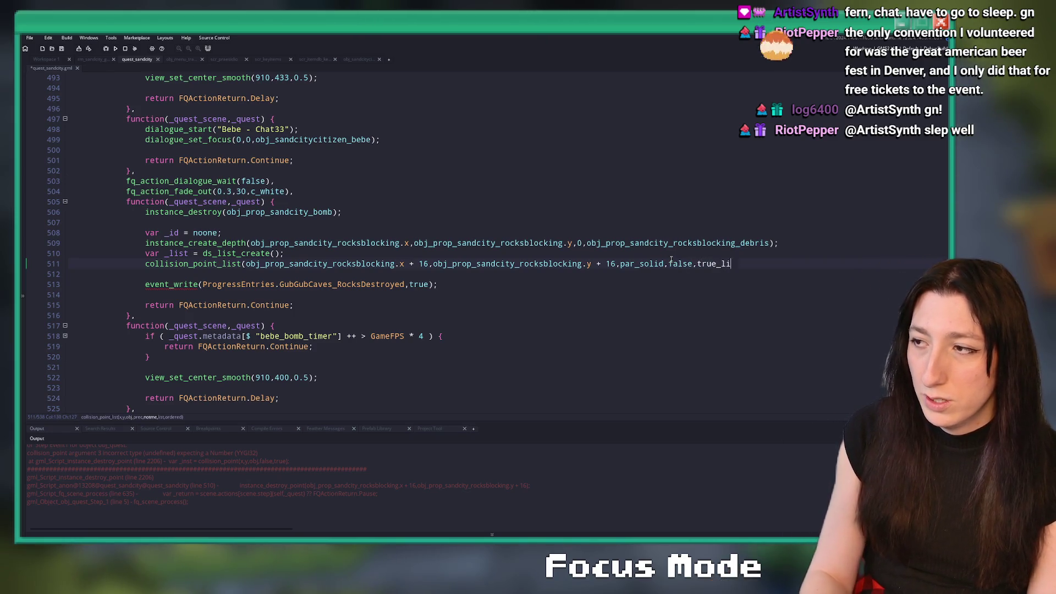
Step: Finish the collision_point_list arguments and add a for loop over ds_list_size(_list)
key(BackSpace)
key(BackSpace)
key(BackSpace)
text(,)
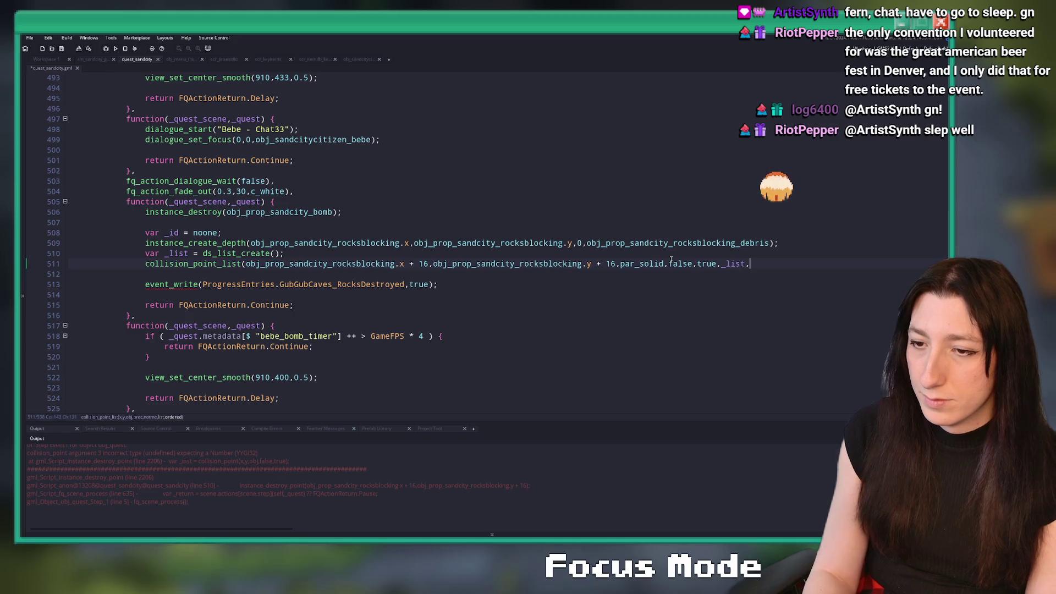
text(false))
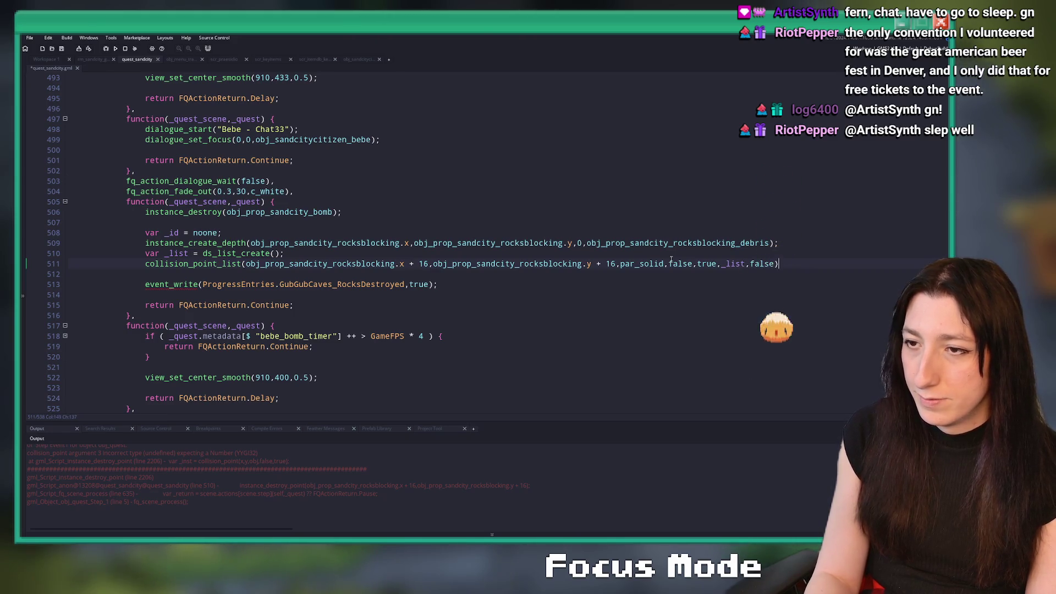
text(;)
key(Return)
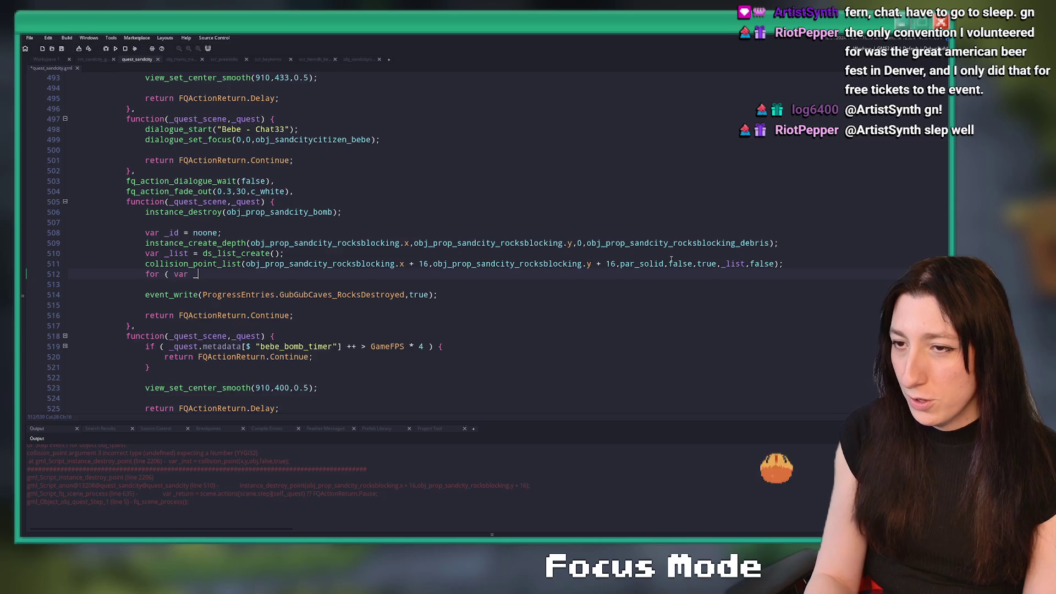
text(ds)
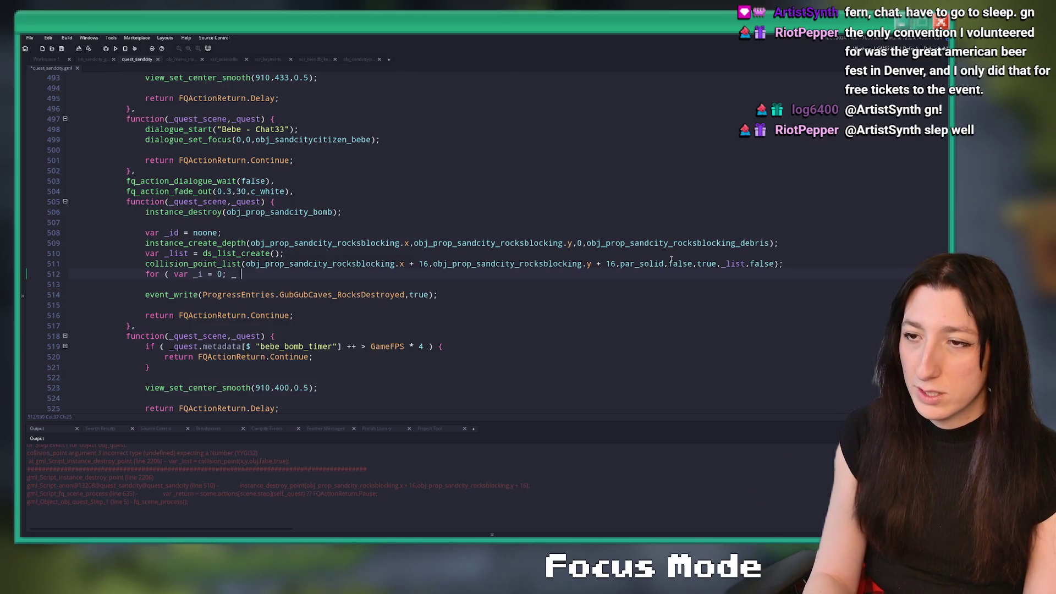
text(_list)
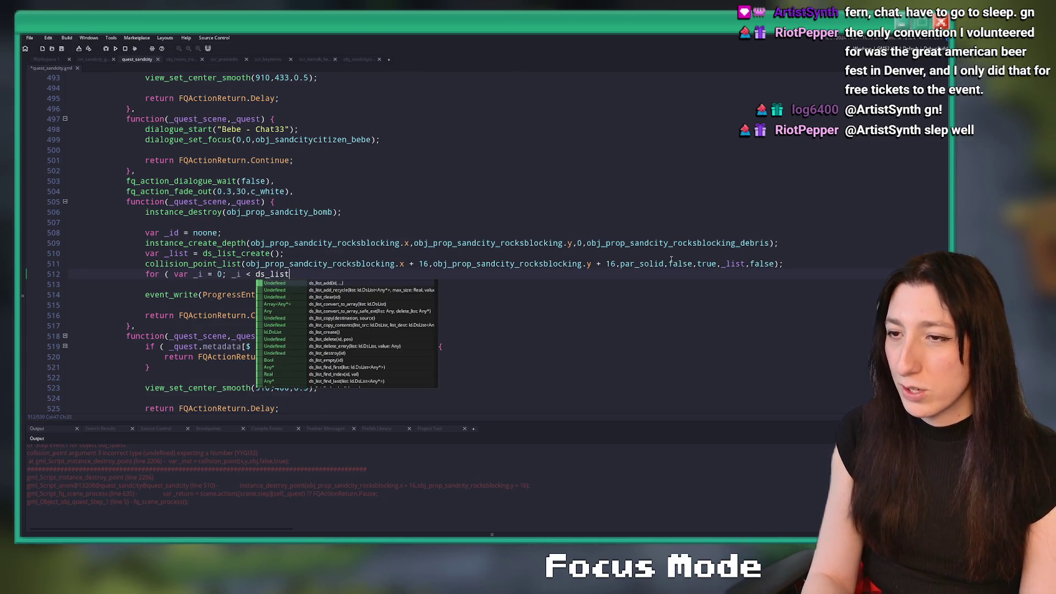
text(_size(_list); ++ _i; ) {)
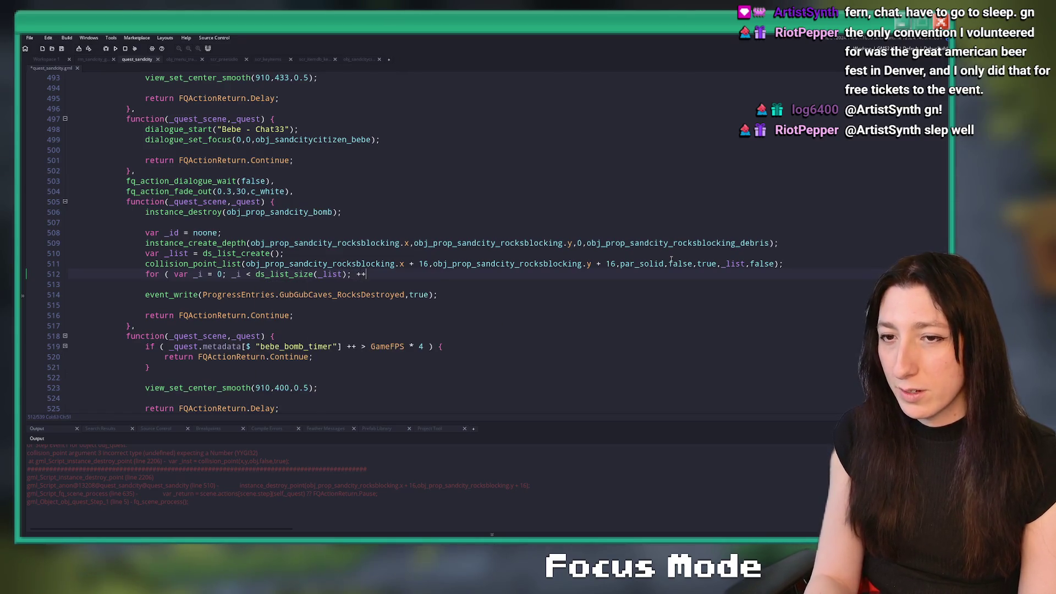
key(Return)
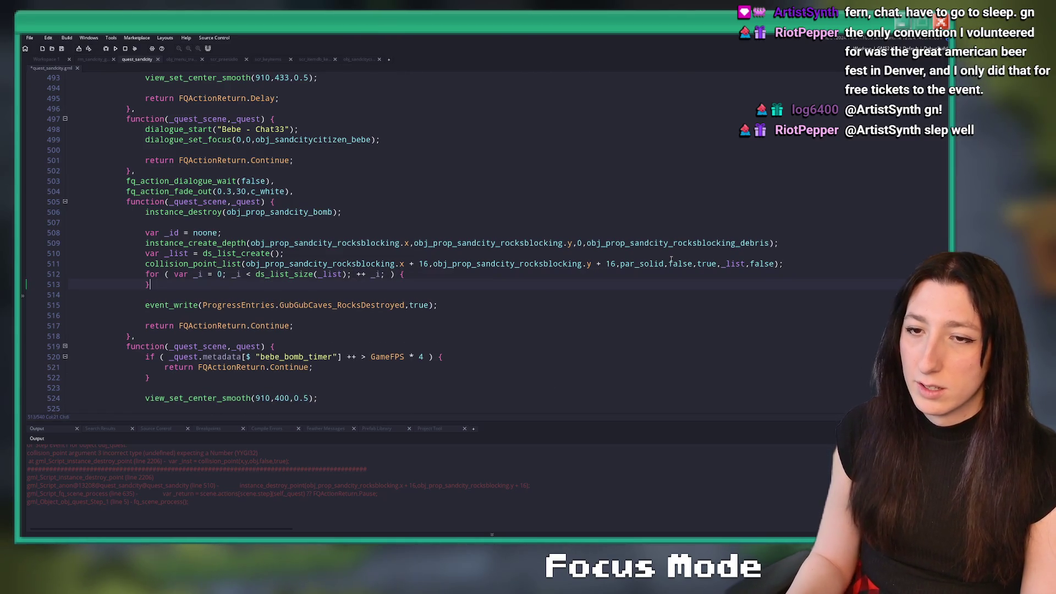
key(ctrl+z)
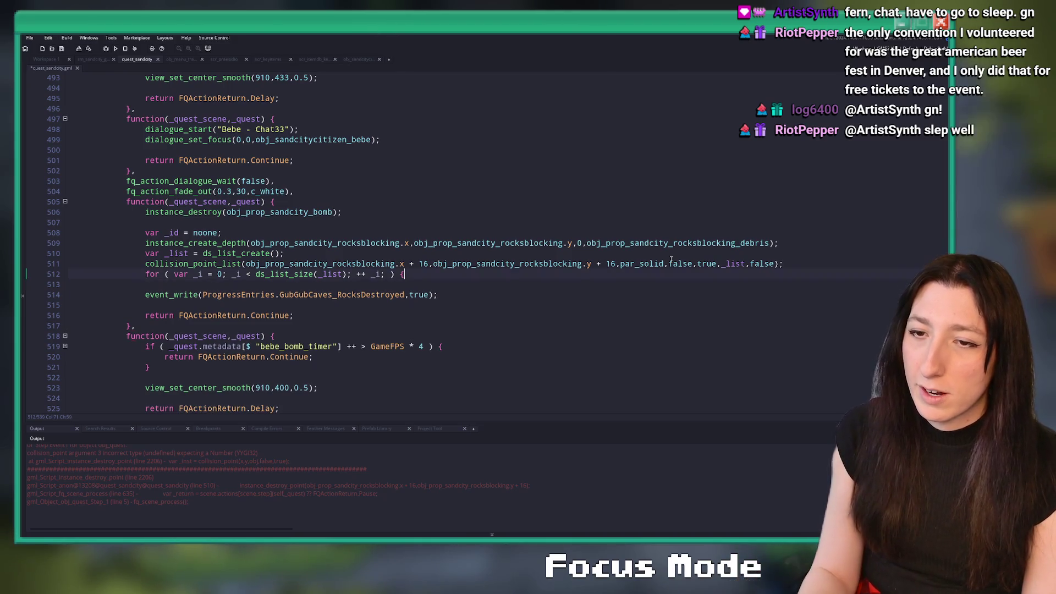
key(Return)
text(})
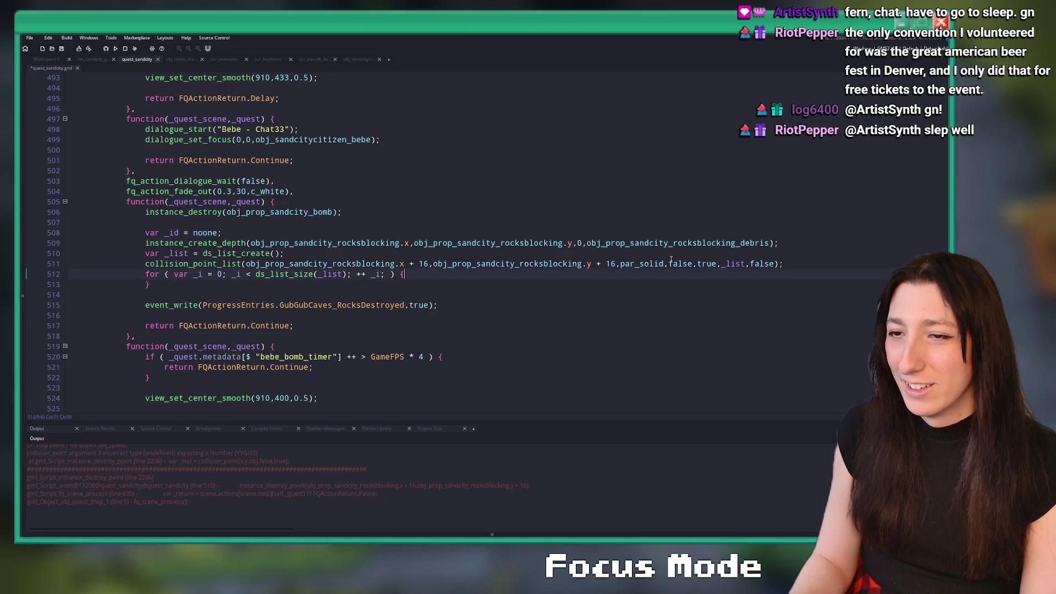
Step: Destroy each _list[_i] instance inside the loop and free the list with ds_list_destroy(_list)
key(Return)
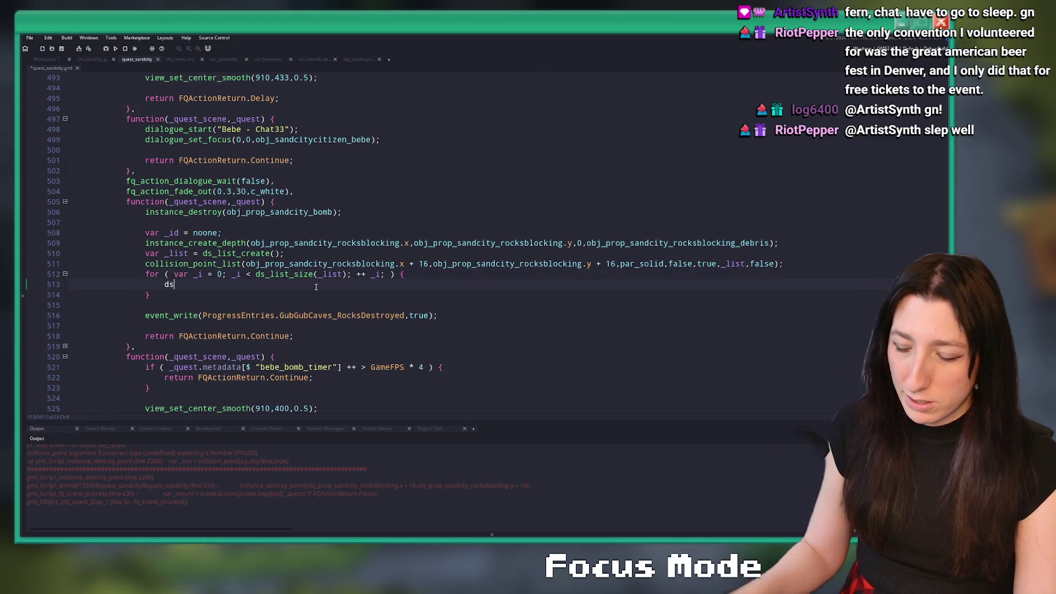
text(_list_destroy)
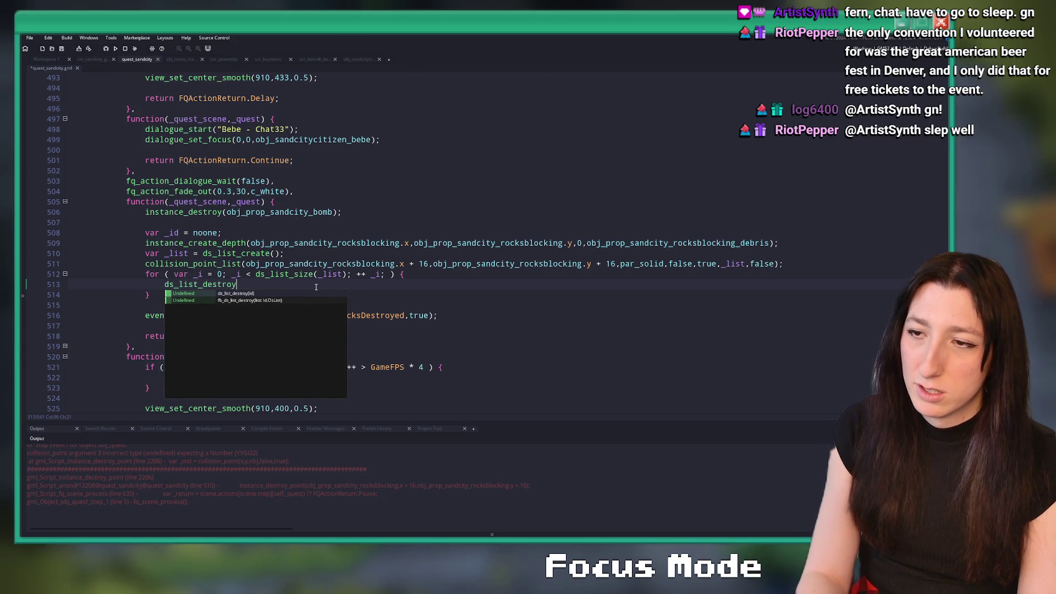
text((_list[_i]);)
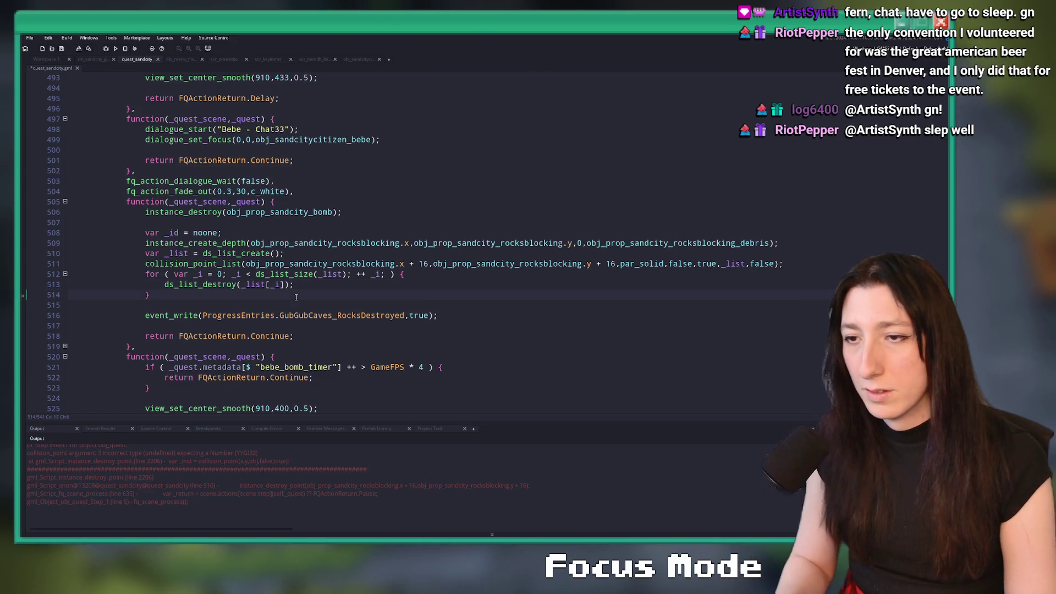
key(Return)
key(Return)
text(ds_list_d)
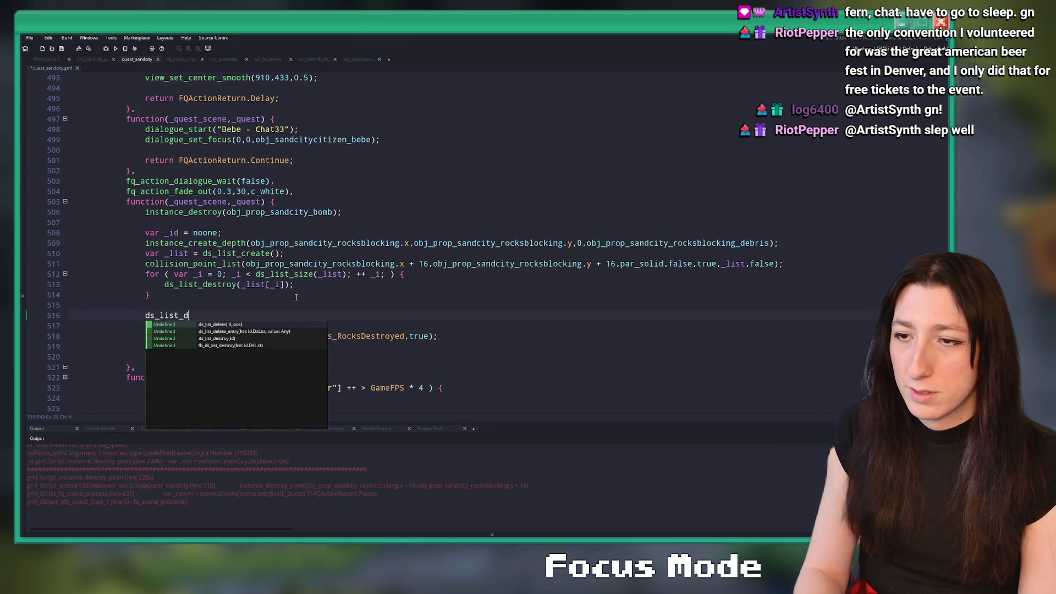
text(estroy(_list);)
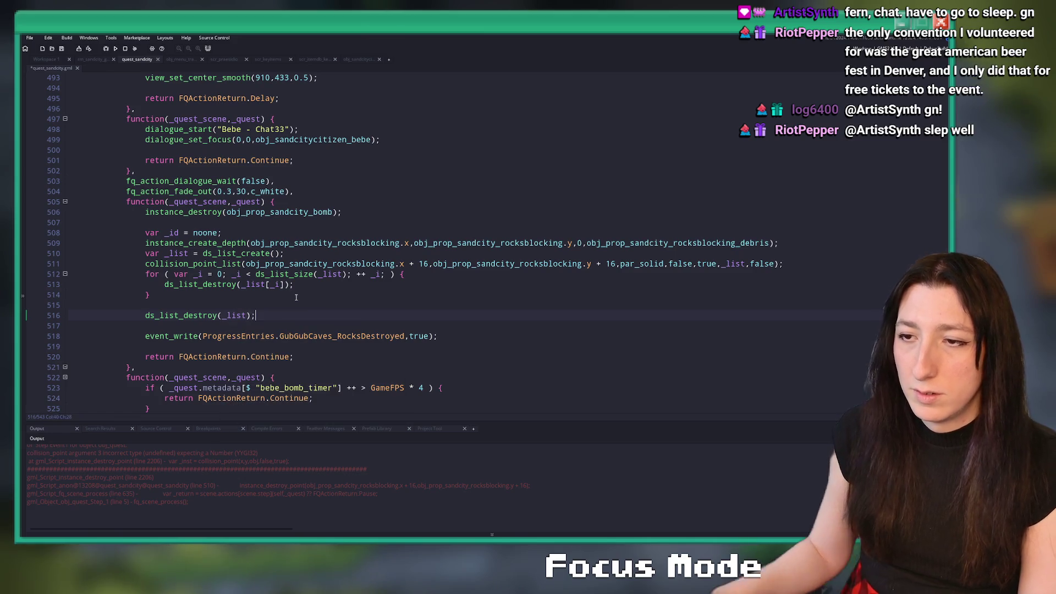
key(Delete)
key(Delete)
key(Delete)
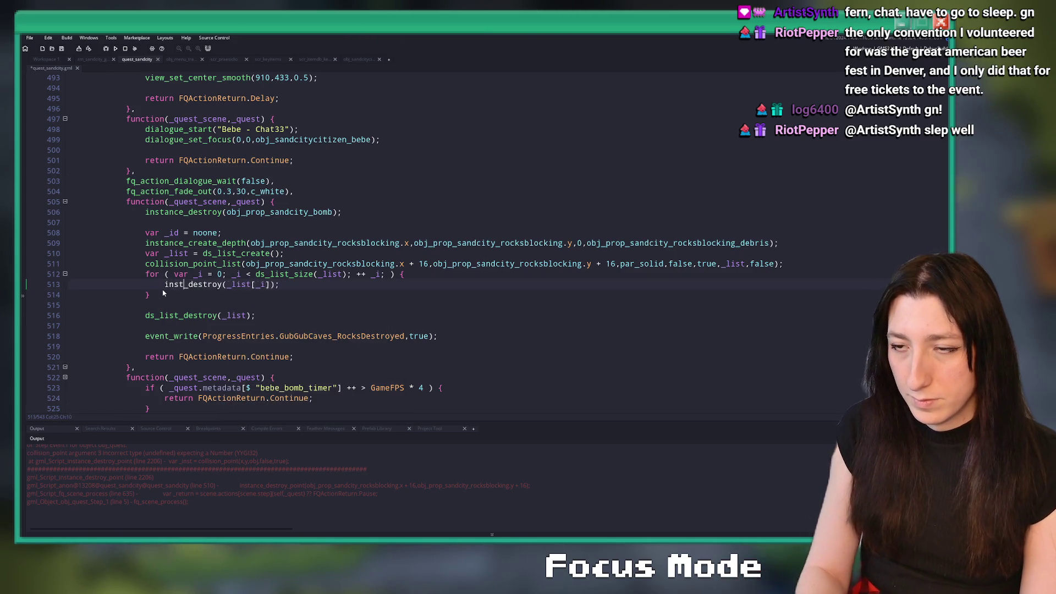
text(instance)
key(F5)
click(473, 299)
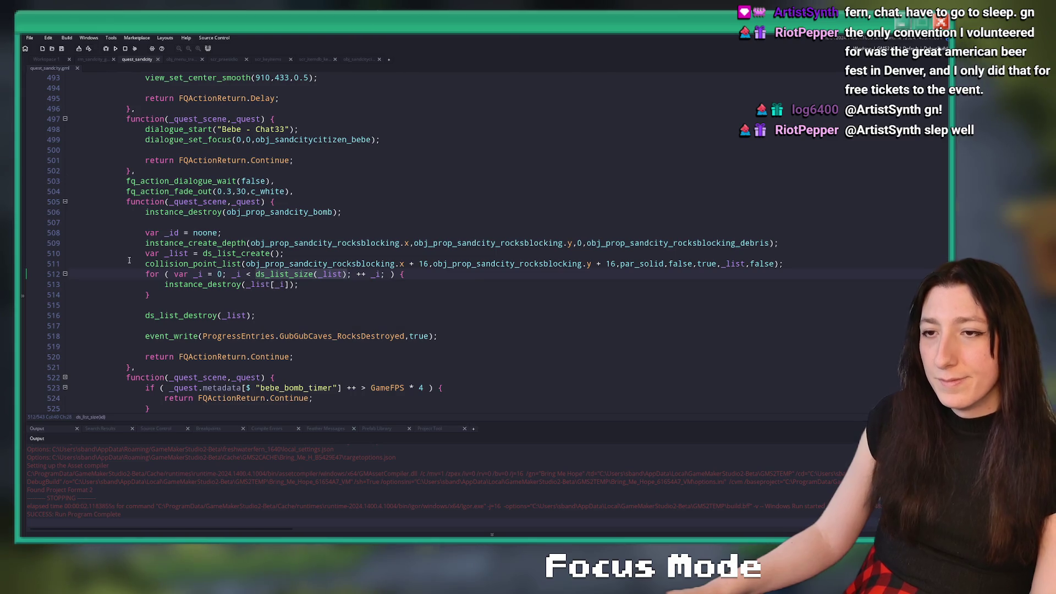
Step: Begin a show_message call on a new line above the loop
key(Return)
key(Up)
text(show_message()
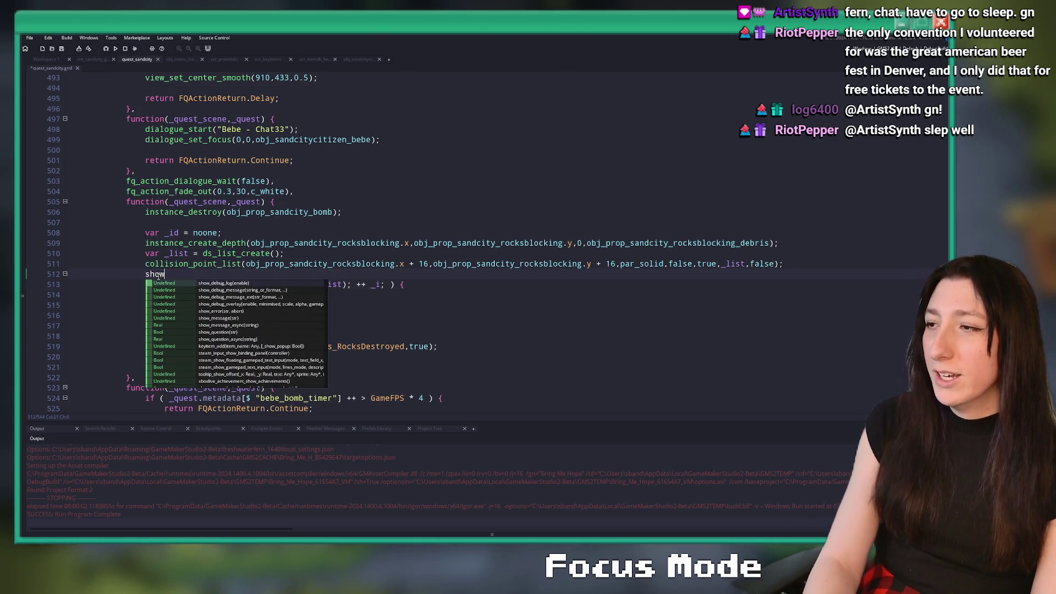
Step: Save and run the game with the show_message(ds_list_size(_list)) debug line in place
key(F5)
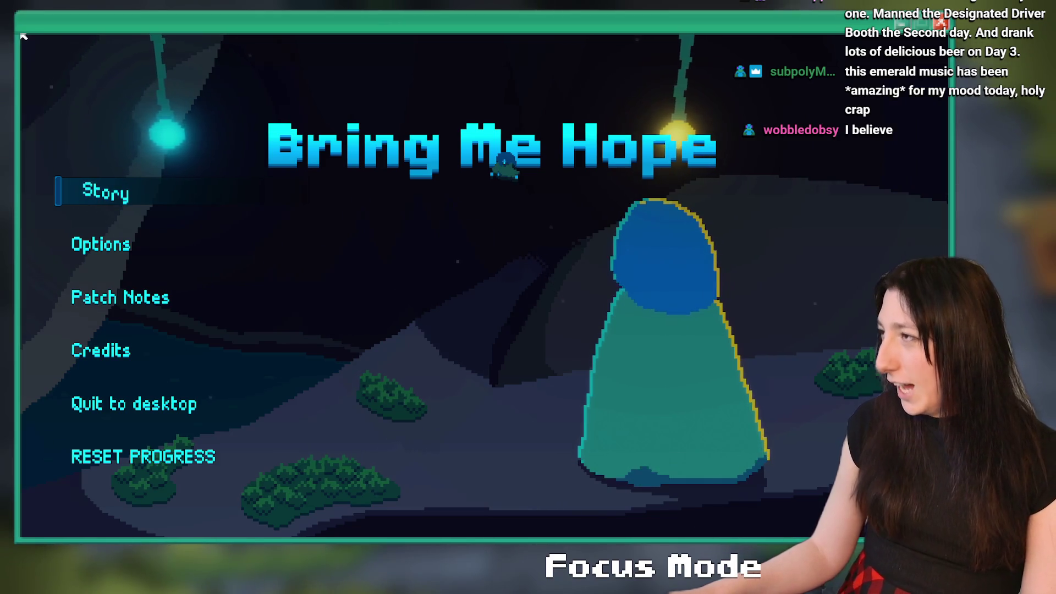
Step: Play through to the Gub Gub Caves bomb scene and dismiss the debug message showing 0
click(72, 191)
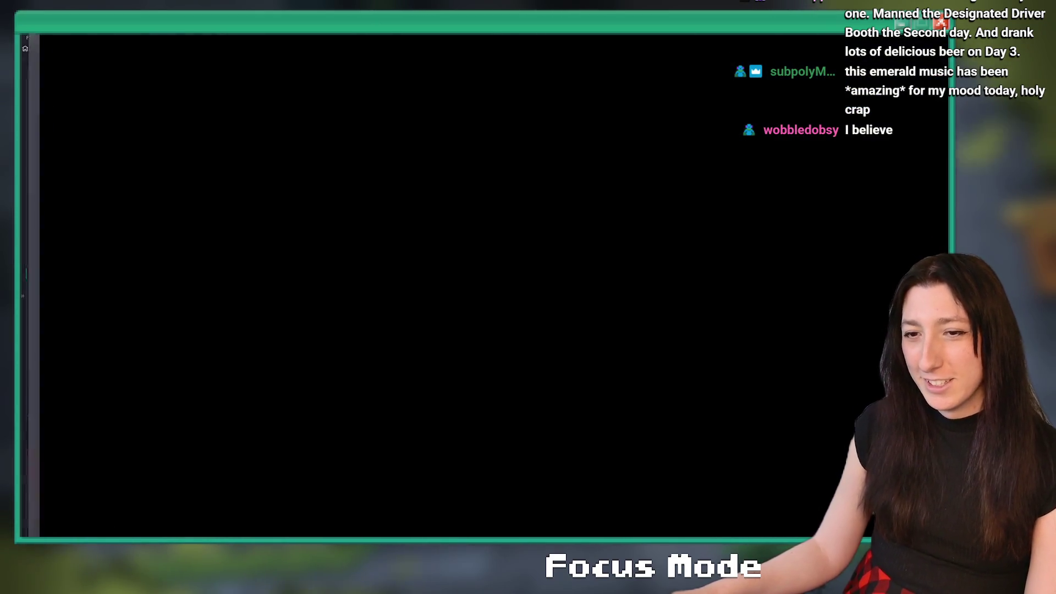
key(e)
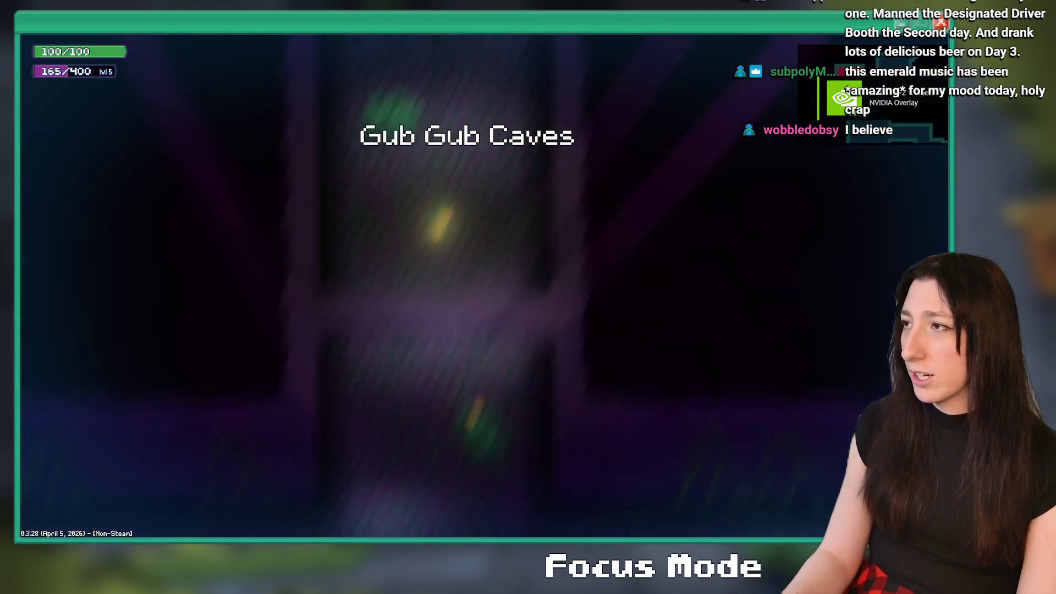
key(d)
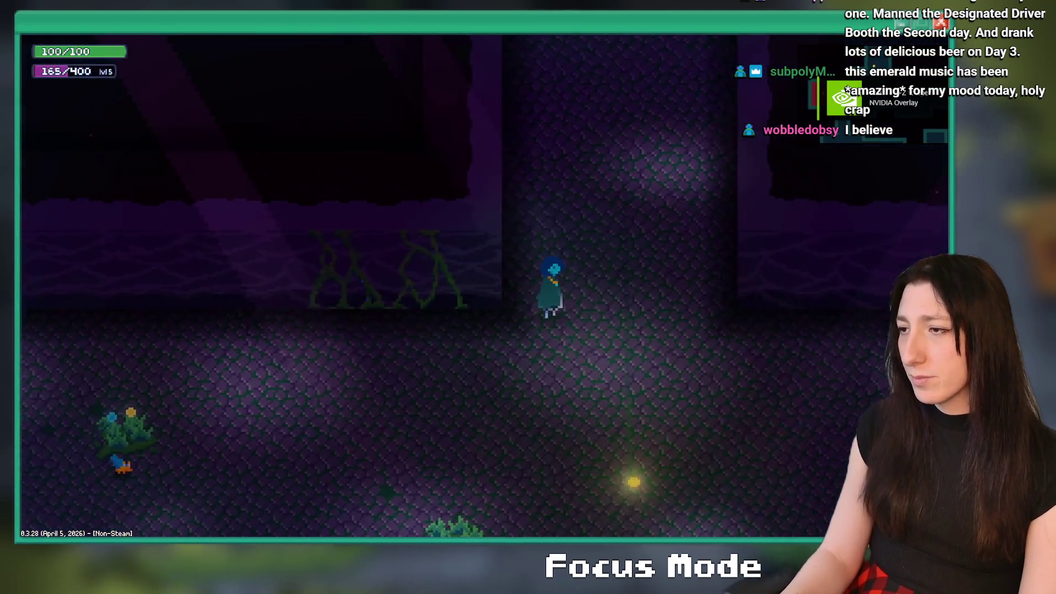
key(w)
key(w)
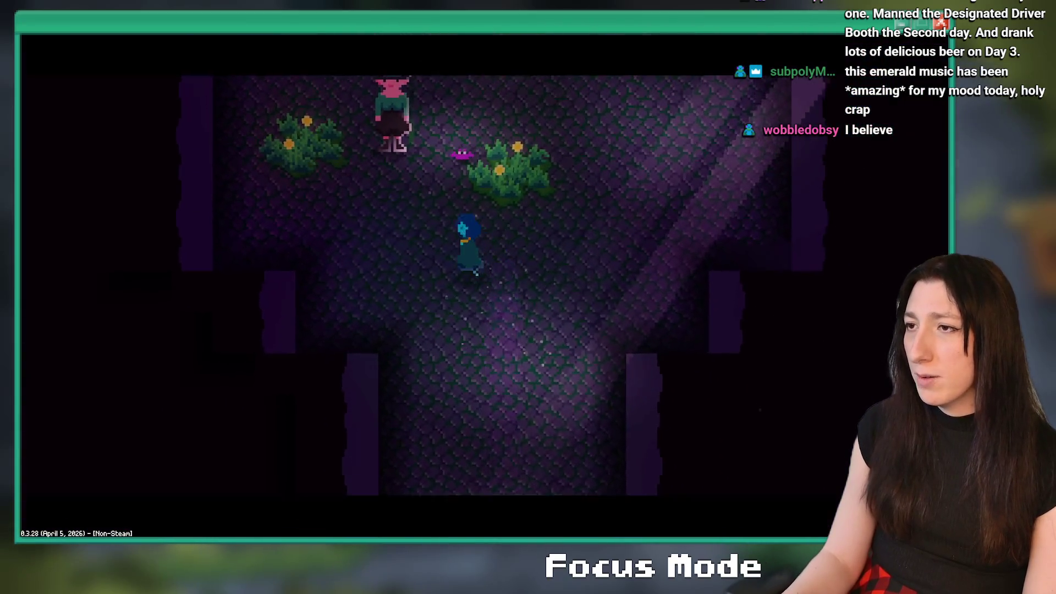
key(e)
key(e)
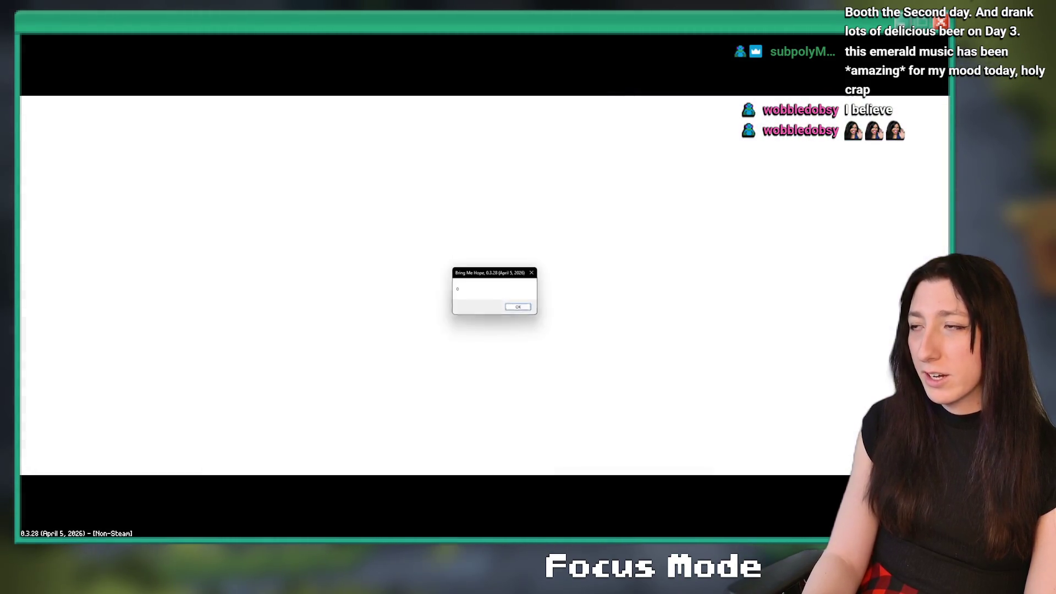
key(Return)
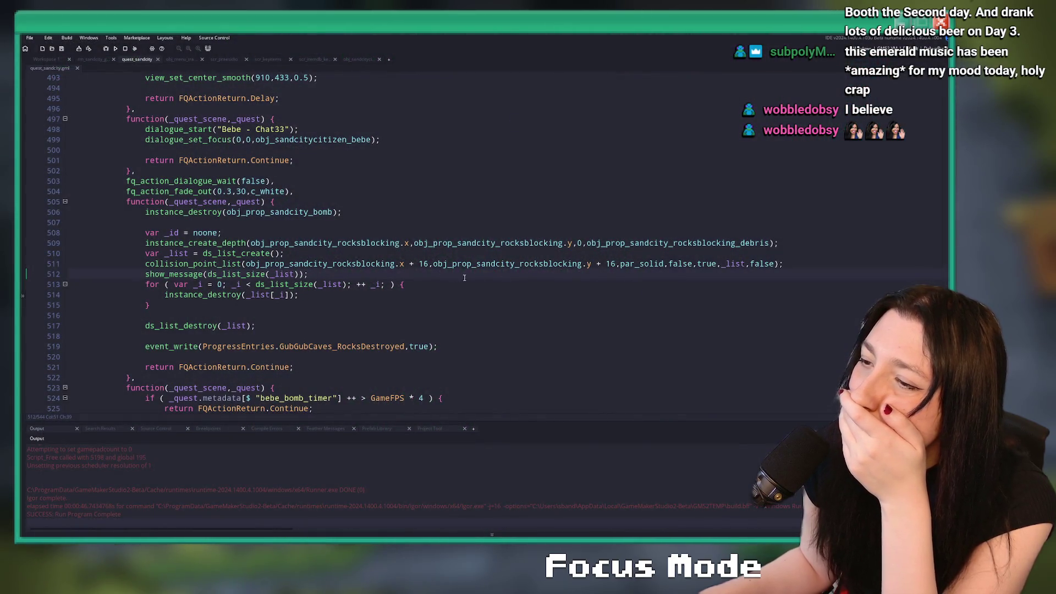
Step: Drop the + 16 from the x offset, change the y offset to - 16, and rerun the game
click(414, 264)
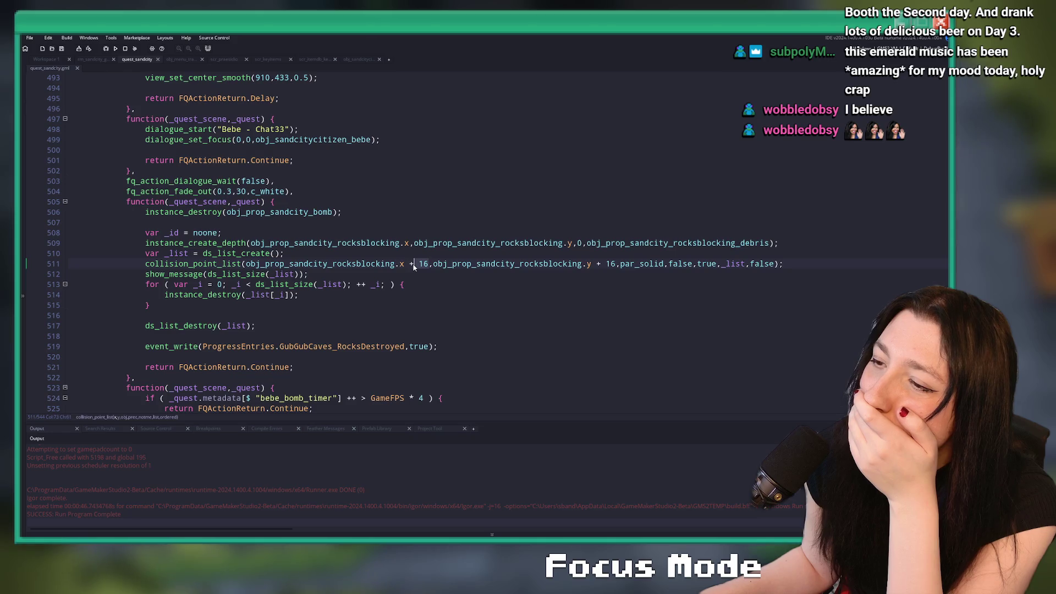
key(Delete)
key(Delete)
key(Delete)
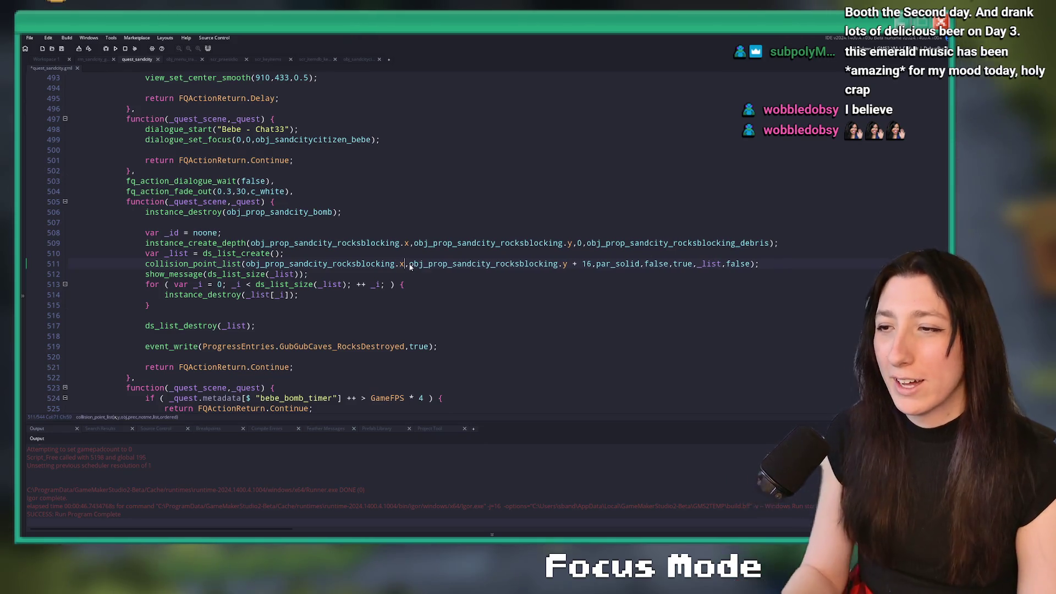
key(BackSpace)
click(572, 264)
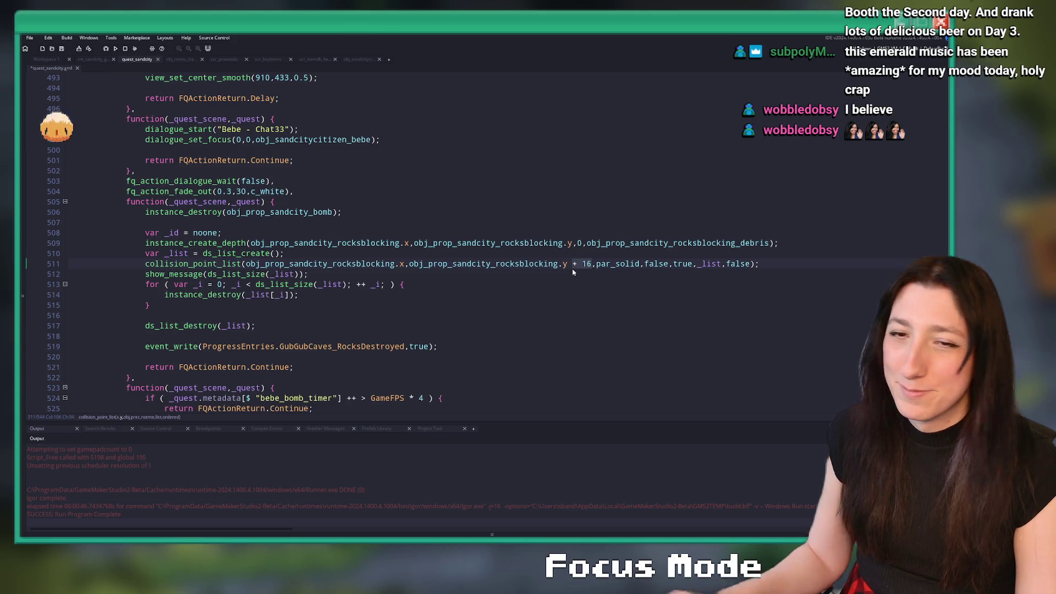
key(Delete)
key(Delete)
key(Delete)
text(- 16)
key(F5)
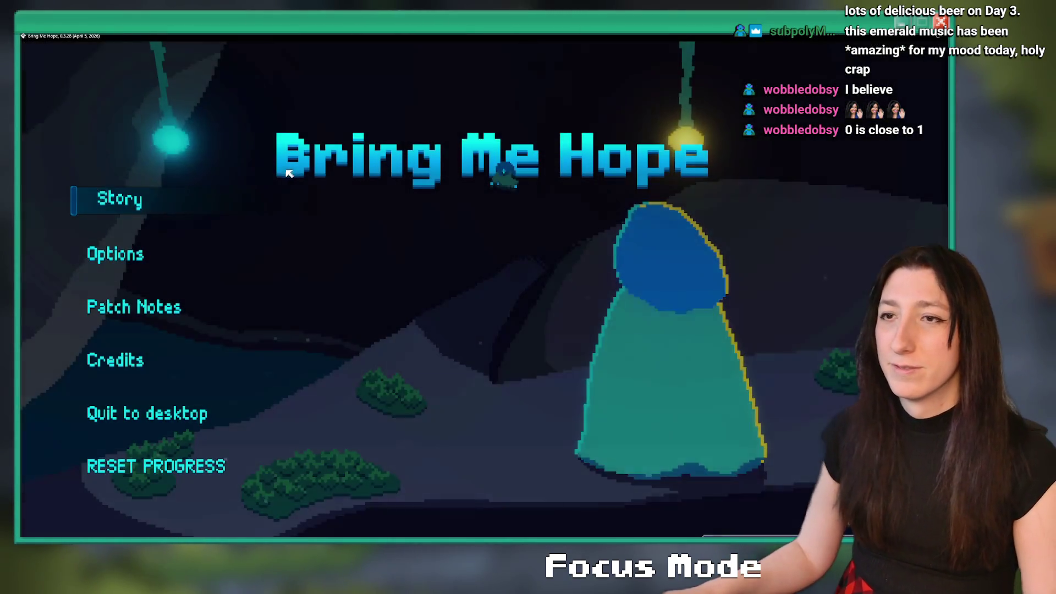
Step: Run the bomb scene past the rock-count '1' message until it crashes indexing a non-array on line 514
click(130, 194)
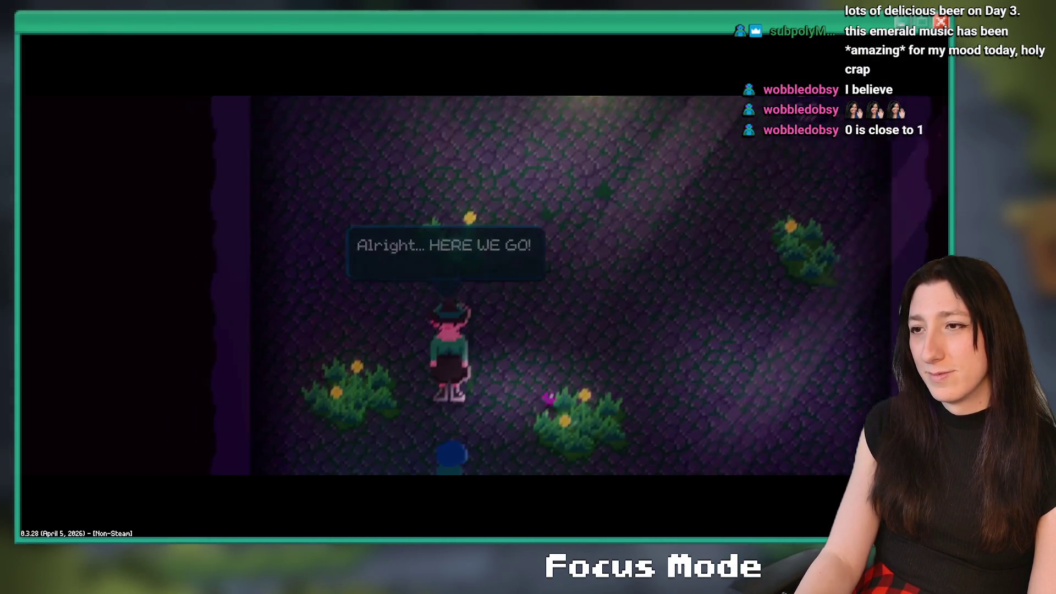
key(Return)
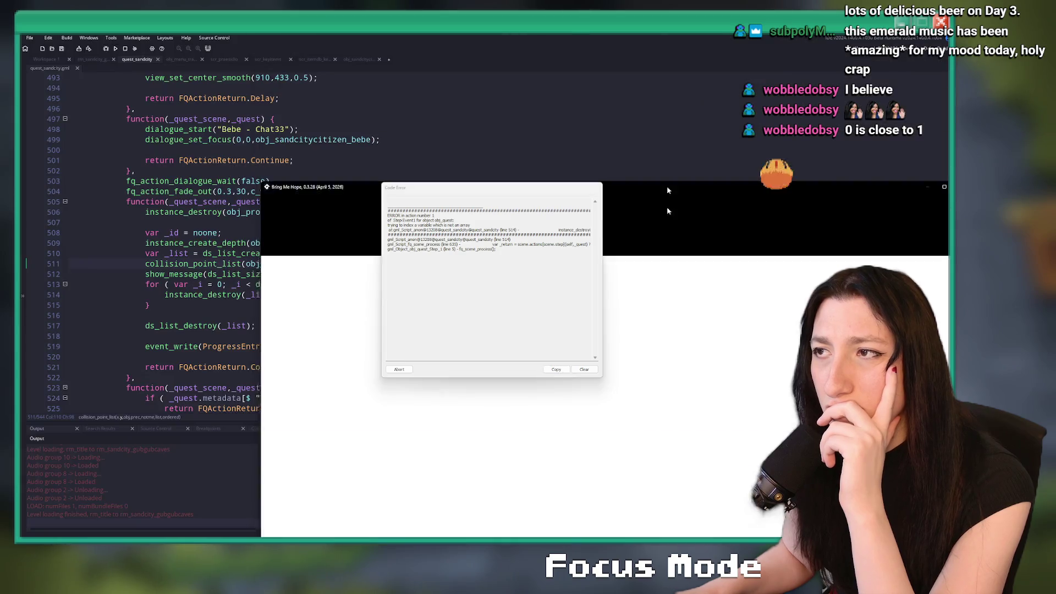
click(278, 251)
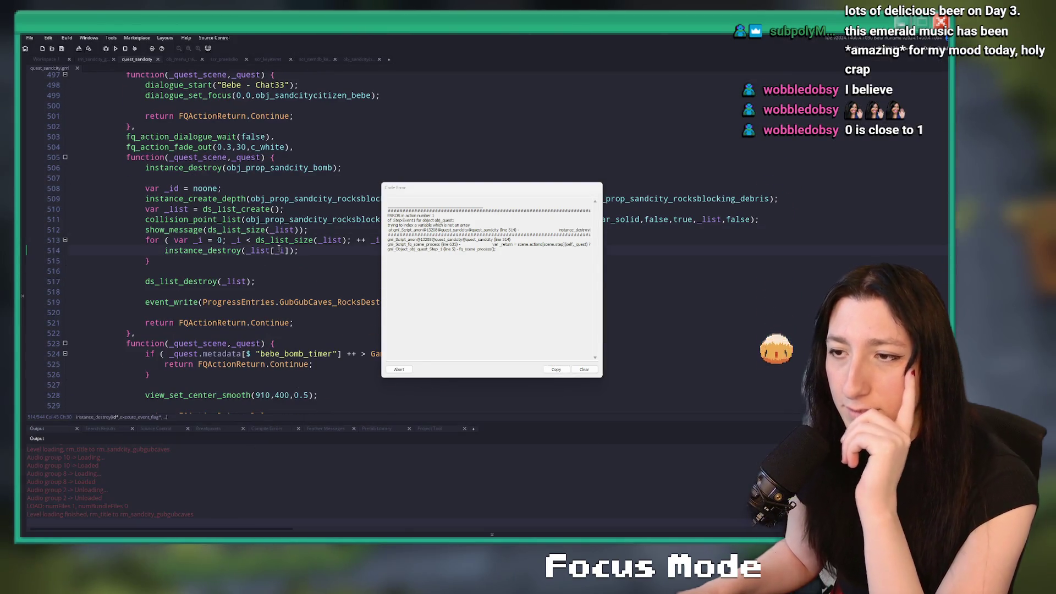
Step: Change line 514's _list[_i] to the list accessor _list[| _i] and rerun the game
click(276, 250)
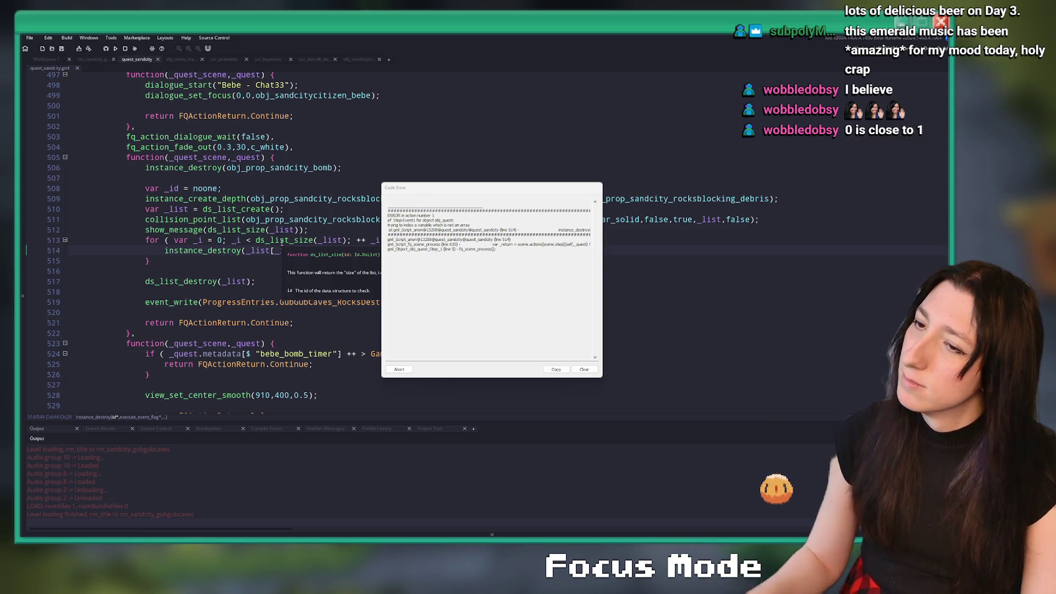
text(|)
click(113, 49)
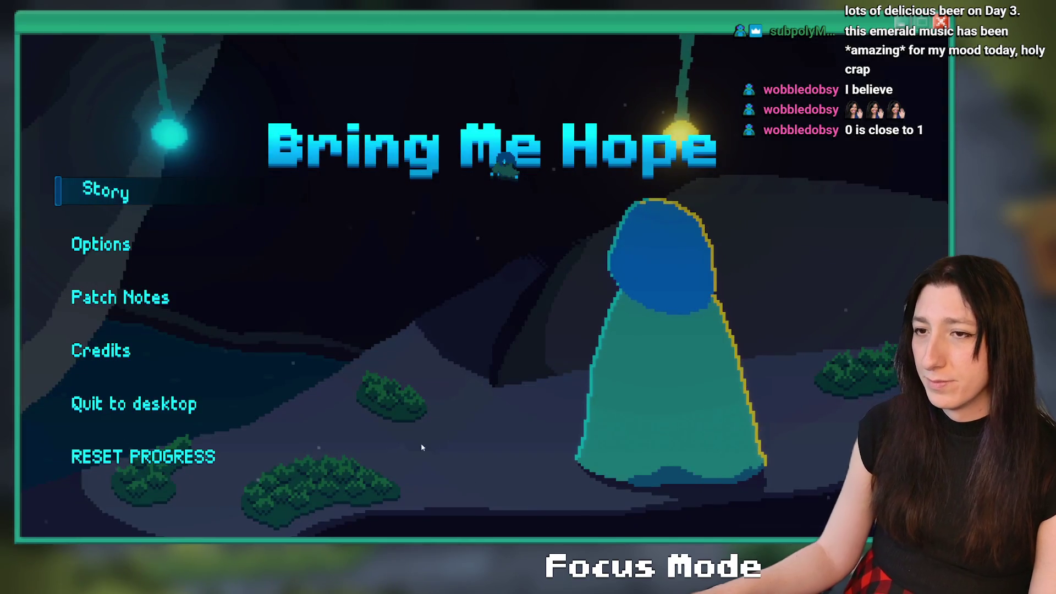
Step: Play Story mode through the bomb scene without a crash, then quit the game with Escape
click(112, 194)
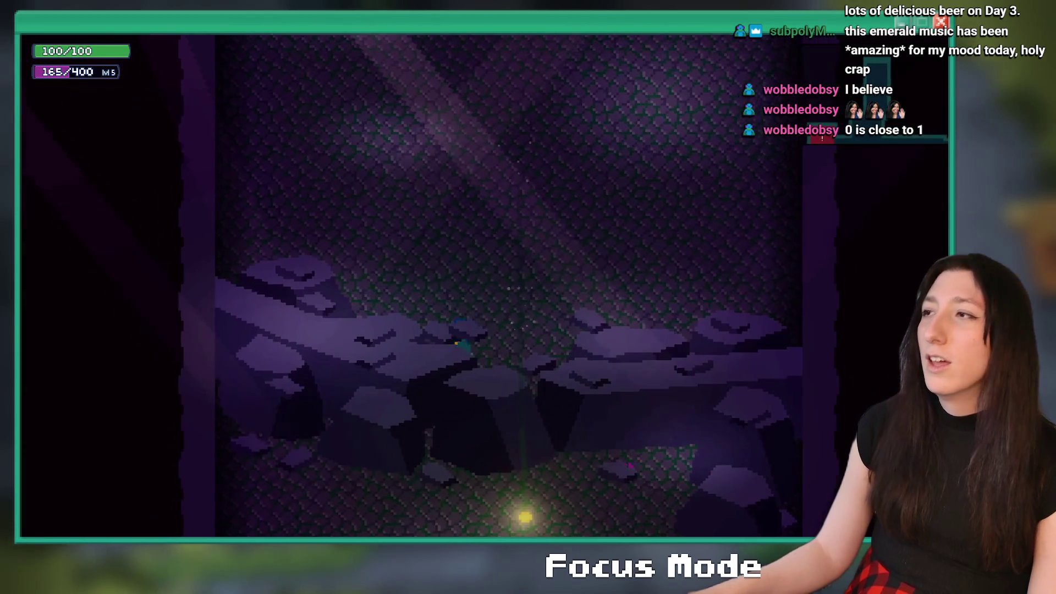
key(Escape)
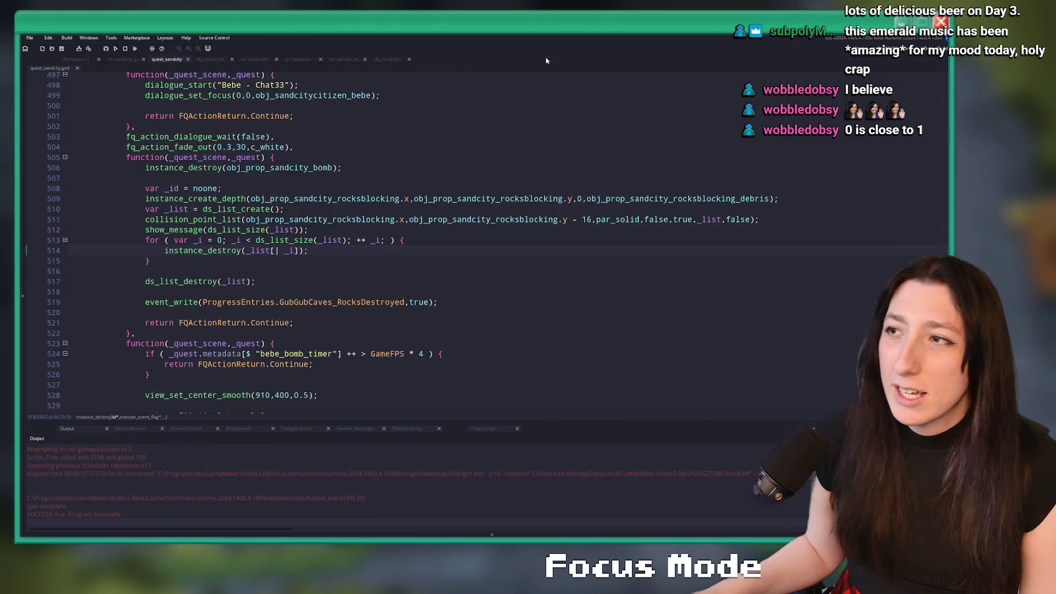
Step: Delete the small Encounters-layer instances beneath the blocking rocks in rm_sandcity_gubgubcaves
click(265, 69)
click(89, 60)
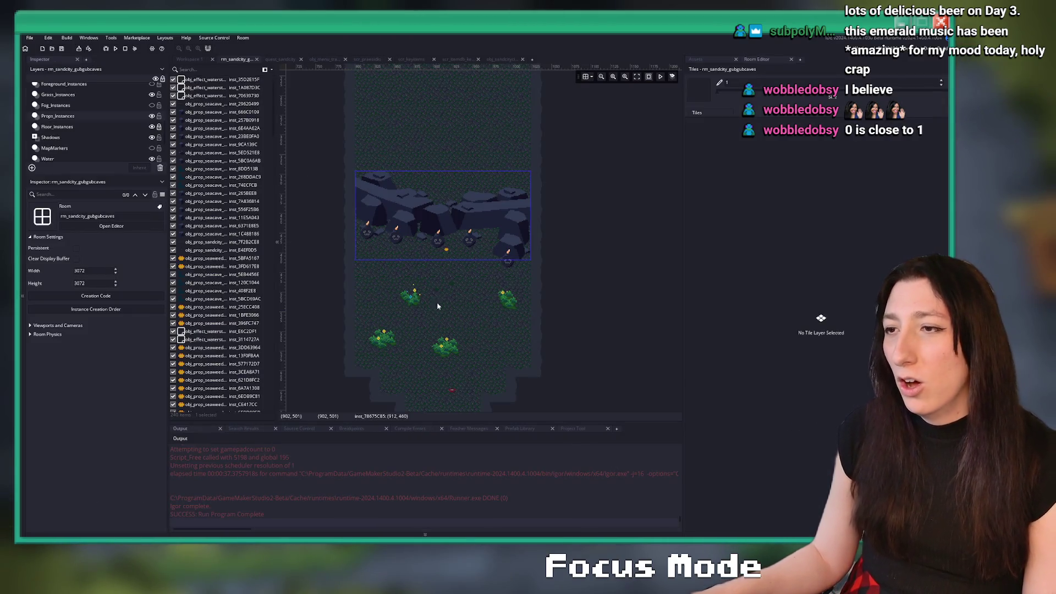
scroll(363, 258, up, 1)
click(368, 274)
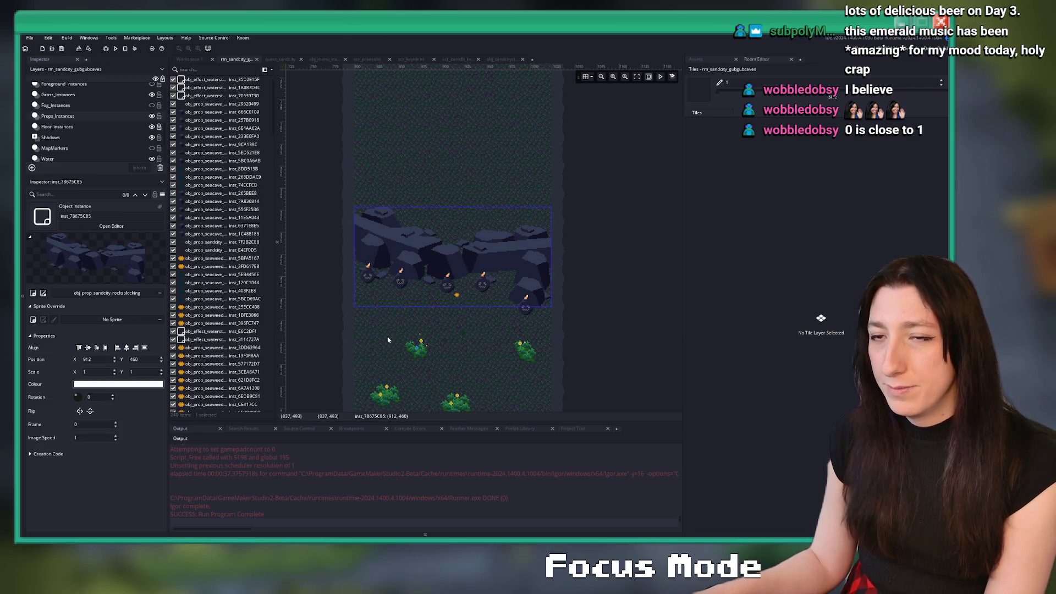
scroll(98, 110, up, 3)
click(94, 99)
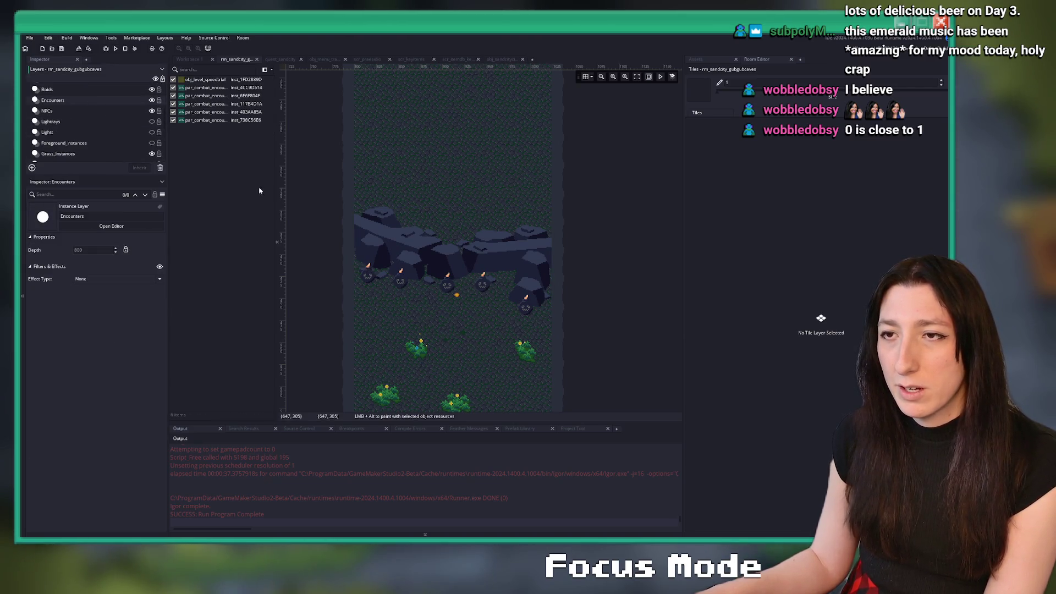
scroll(110, 108, up, 1)
drag(340, 268, 566, 302)
key(Delete)
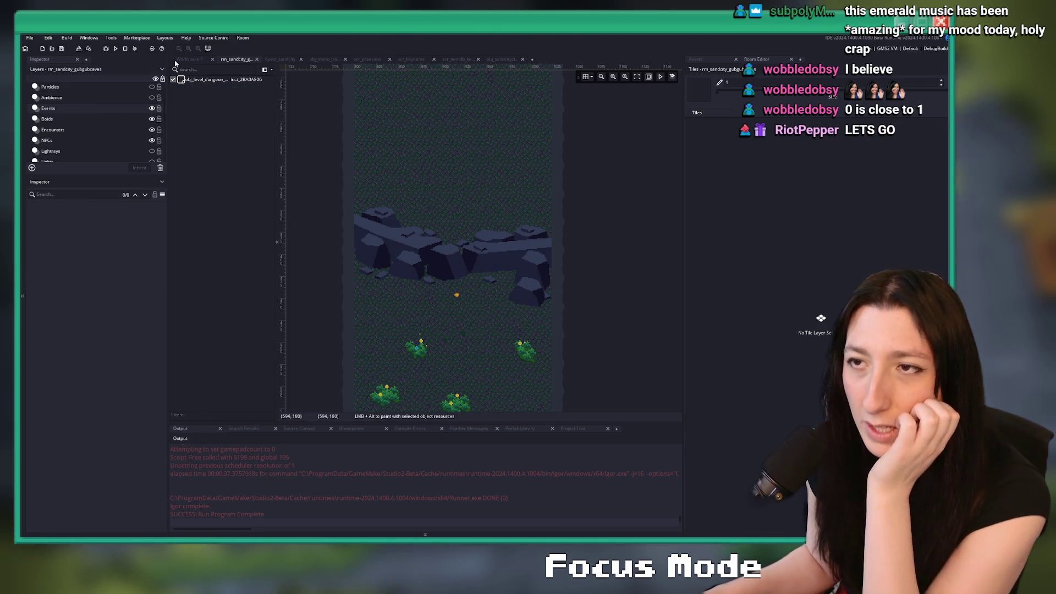
click(189, 59)
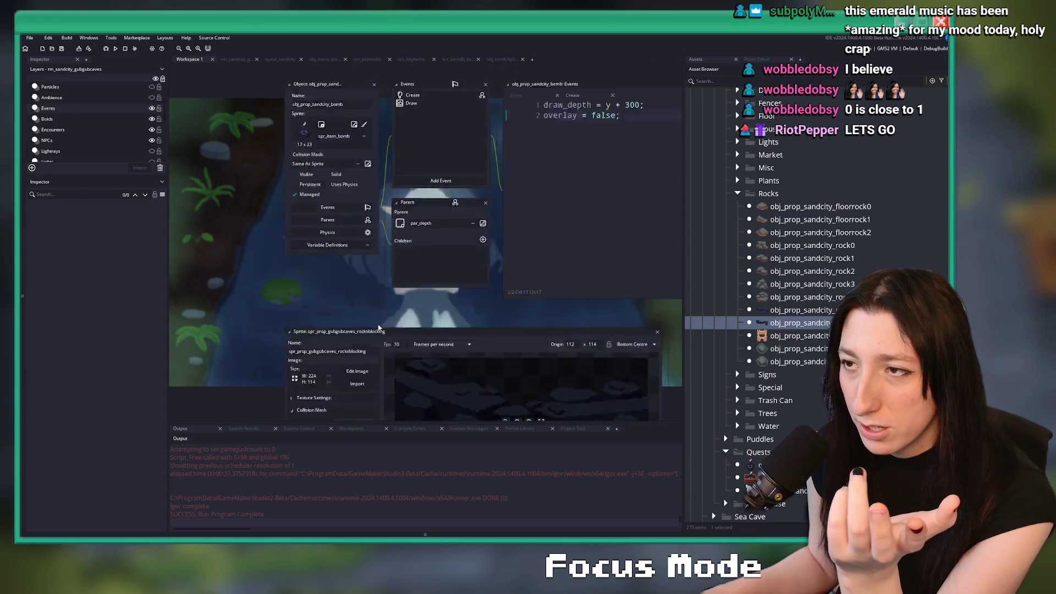
Step: Inspect the obj_prop_sandcity_rocksblocking_debris object and its par_solid parent
scroll(459, 132, down, 5)
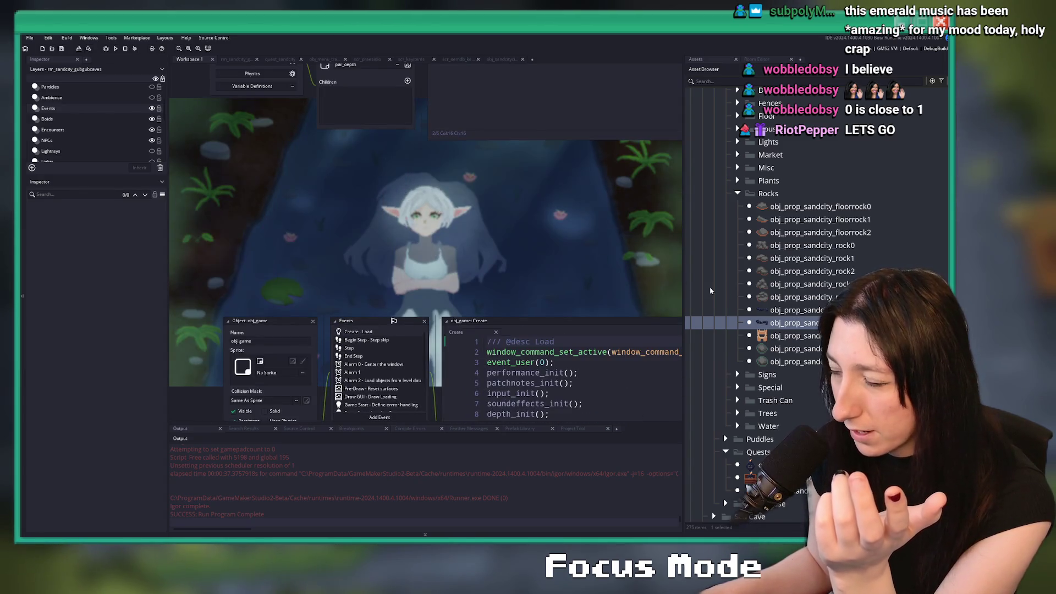
click(785, 300)
double_click(800, 323)
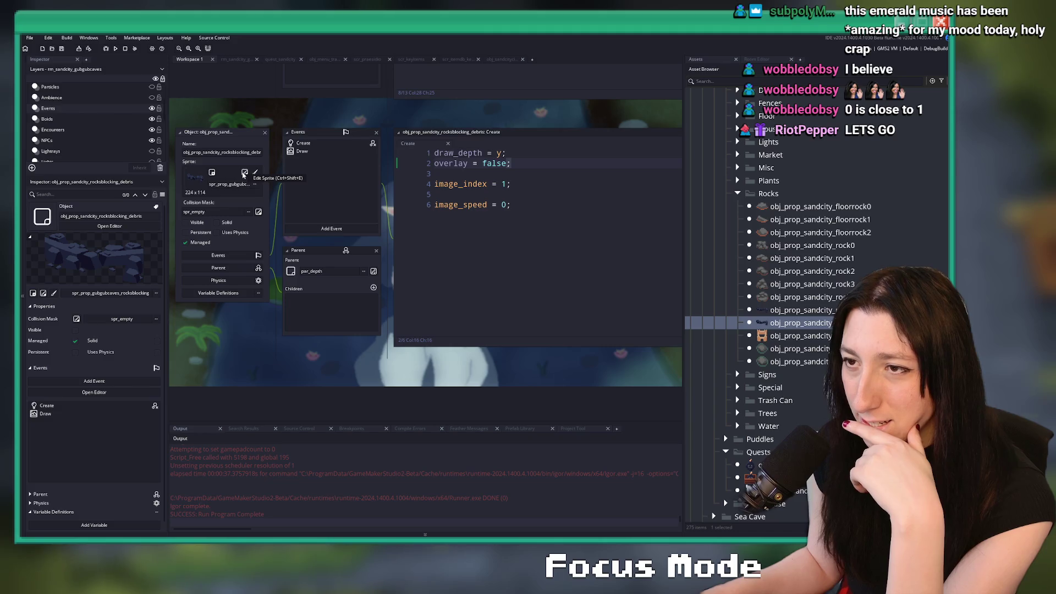
scroll(303, 171, up, 3)
scroll(303, 171, down, 3)
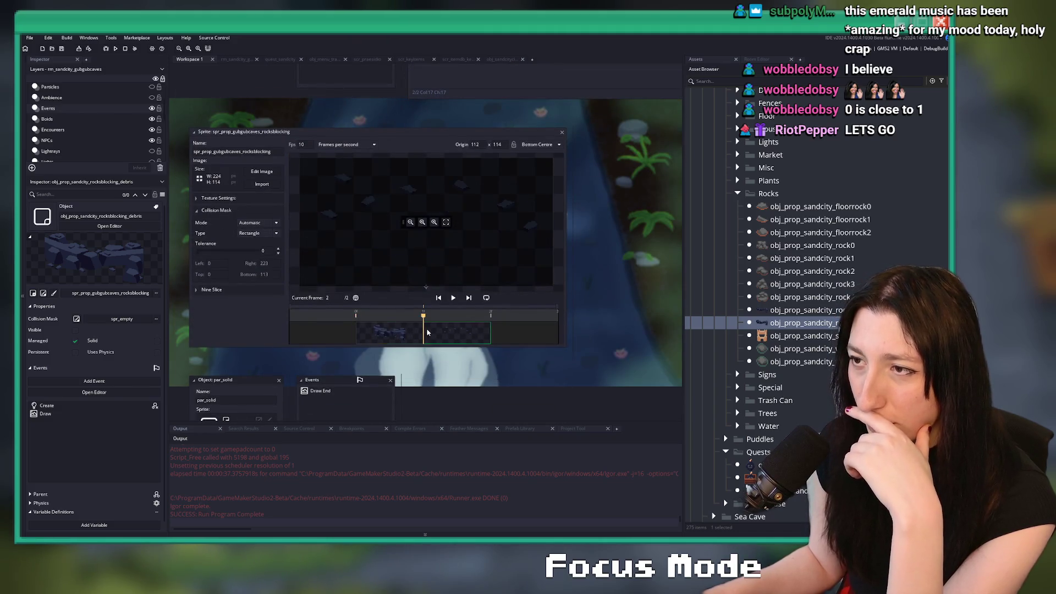
scroll(489, 223, up, 3)
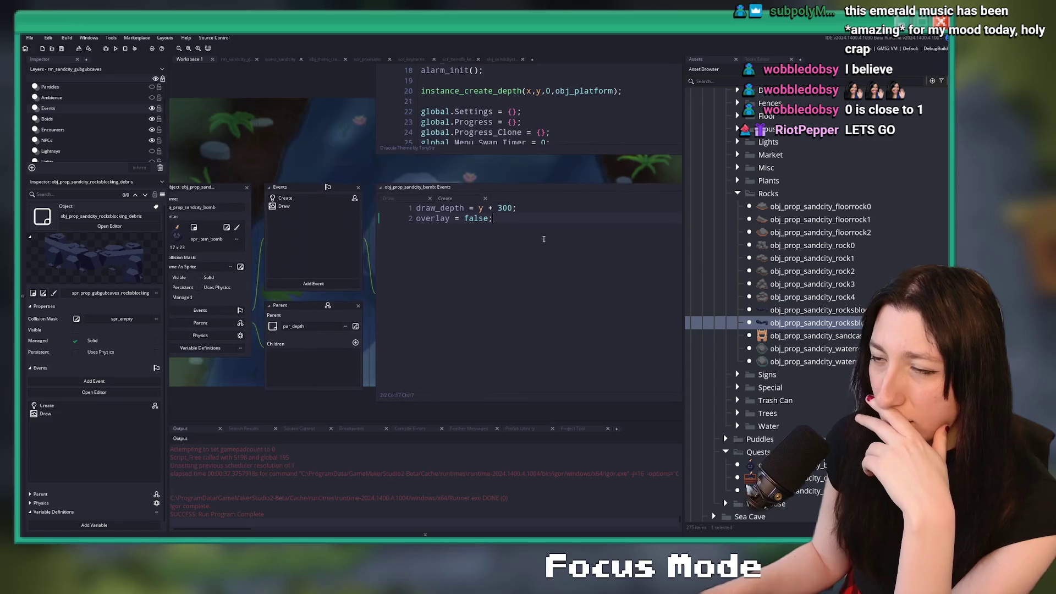
scroll(490, 224, down, 5)
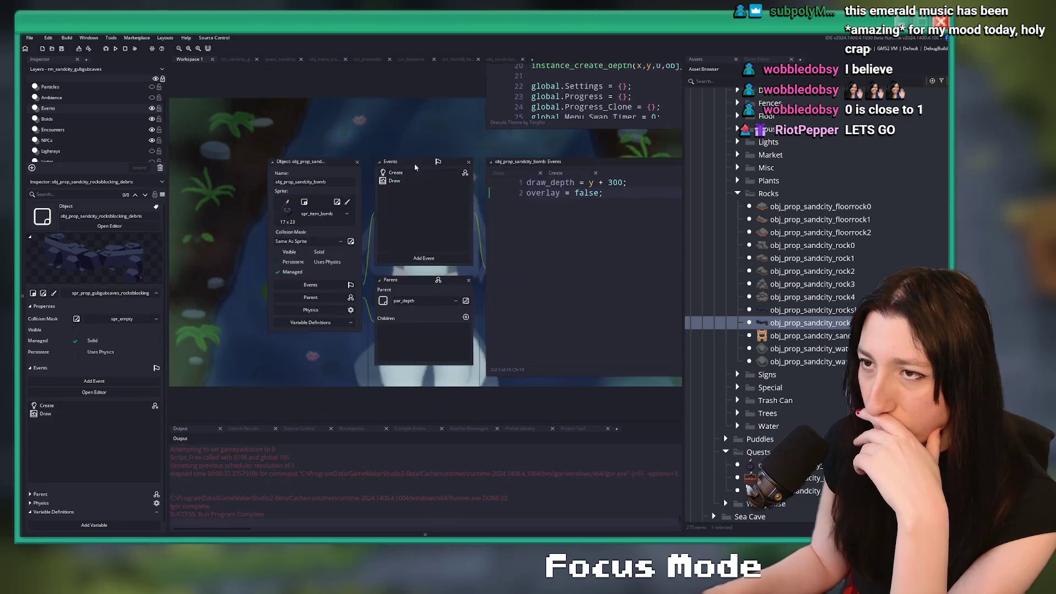
click(414, 121)
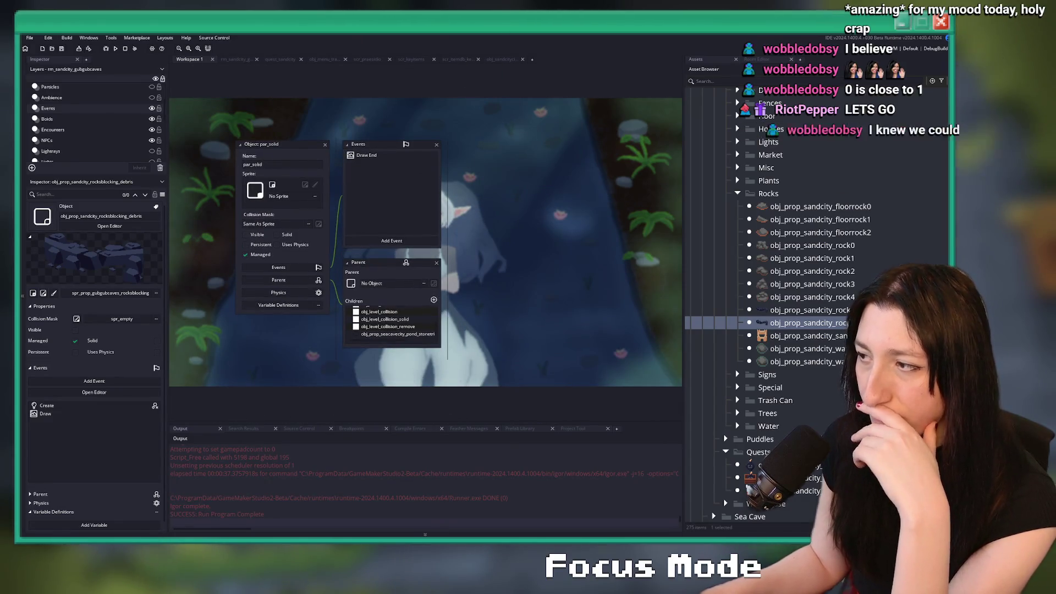
Step: Delete obj_prop_sandcity_rocksblocking_debris from the project and return to quest_sandcity
click(801, 309)
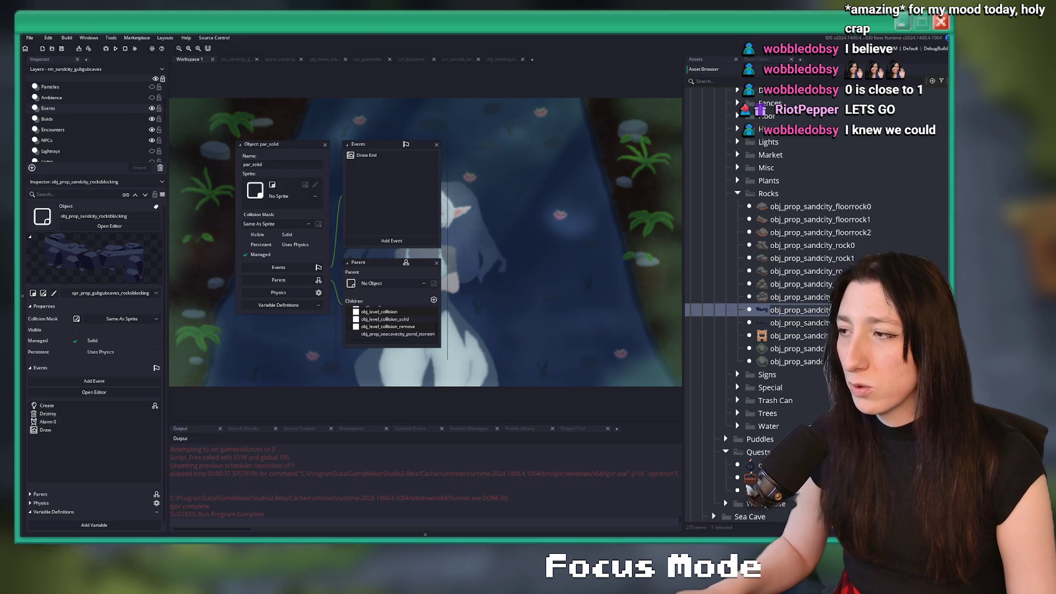
click(800, 322)
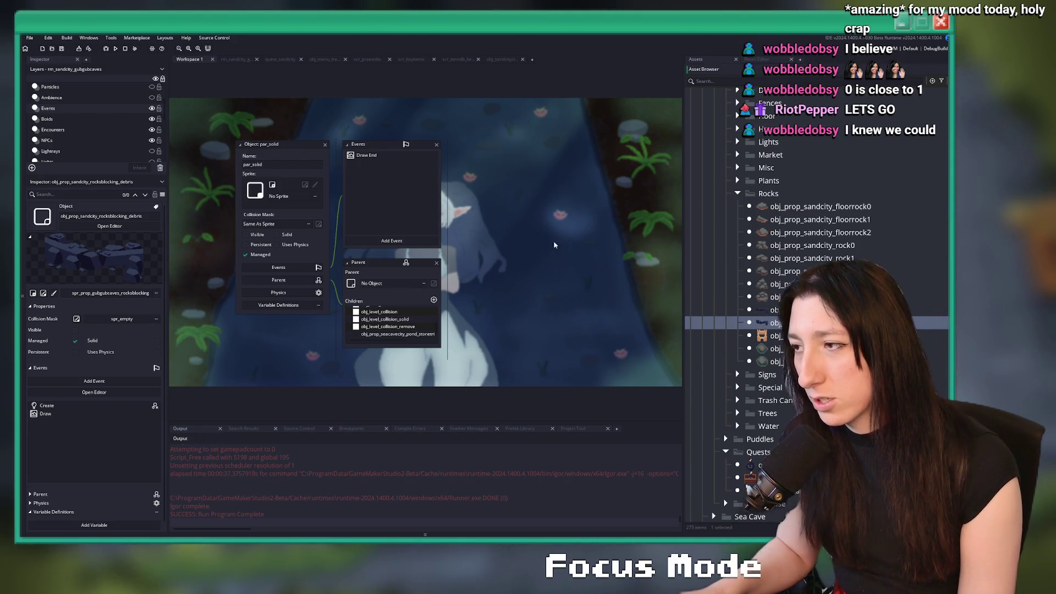
key(Delete)
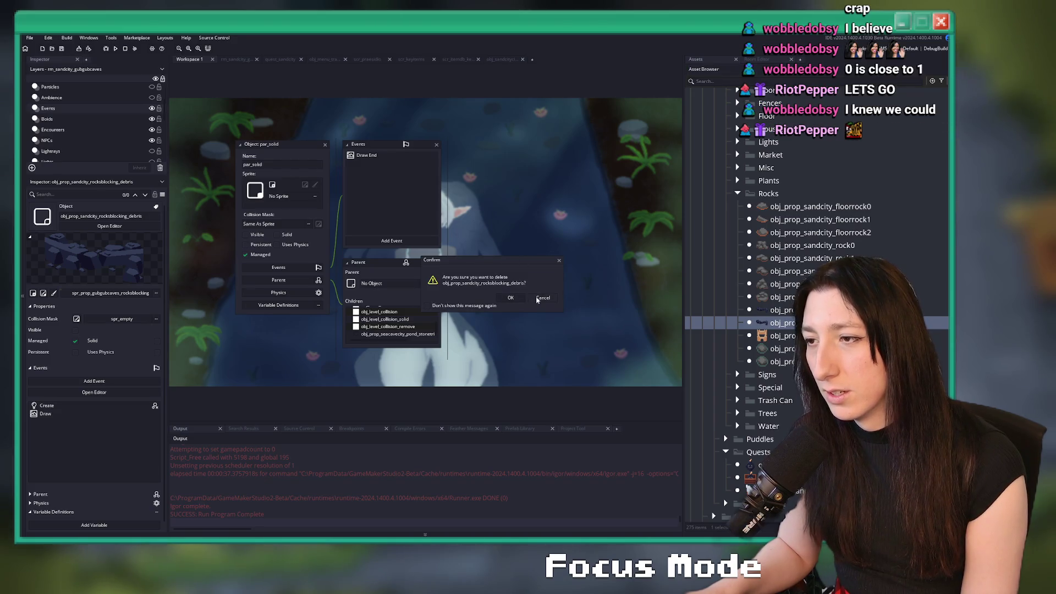
click(541, 297)
key(Delete)
key(Return)
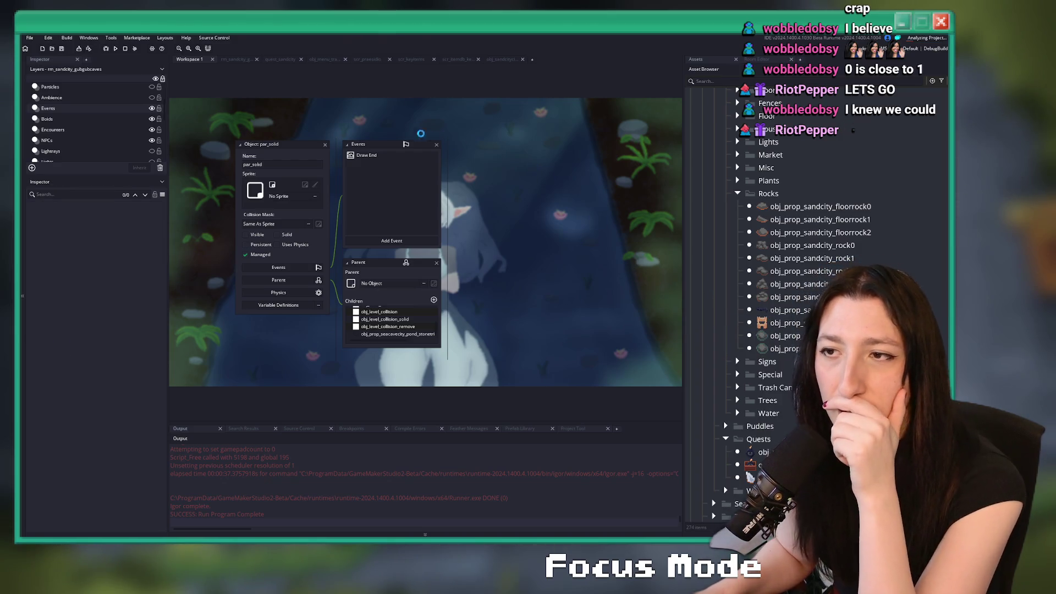
click(266, 59)
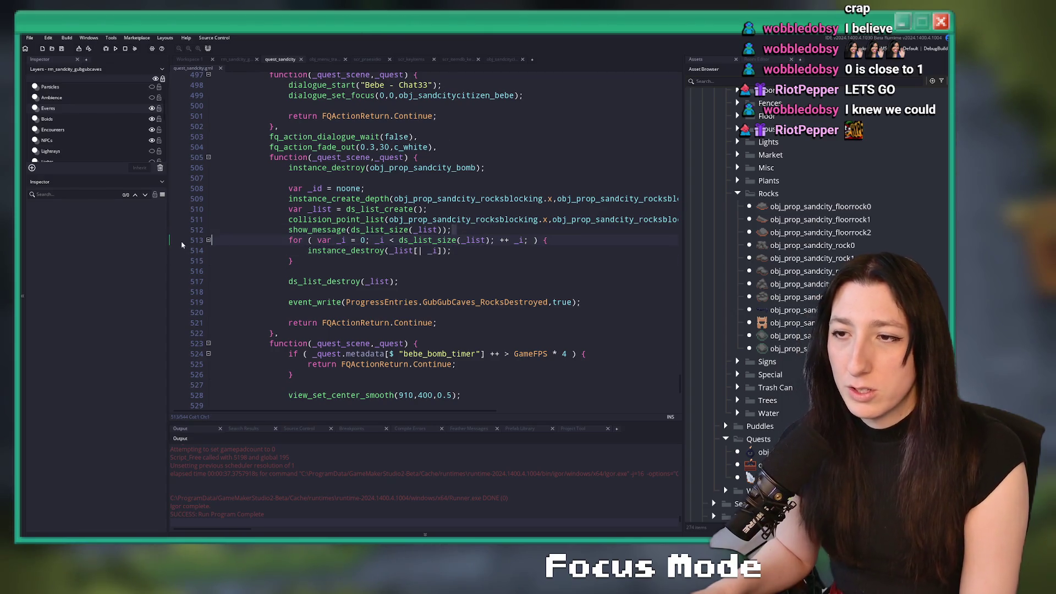
Step: Remove the show_message debug line and save quest_sandcity
drag(451, 230, 212, 230)
key(Delete)
drag(451, 240, 189, 230)
key(ctrl+s)
Step: Open a with ( obj_prop_sandcity_rocksblocking ) { block above the rock code
click(415, 242)
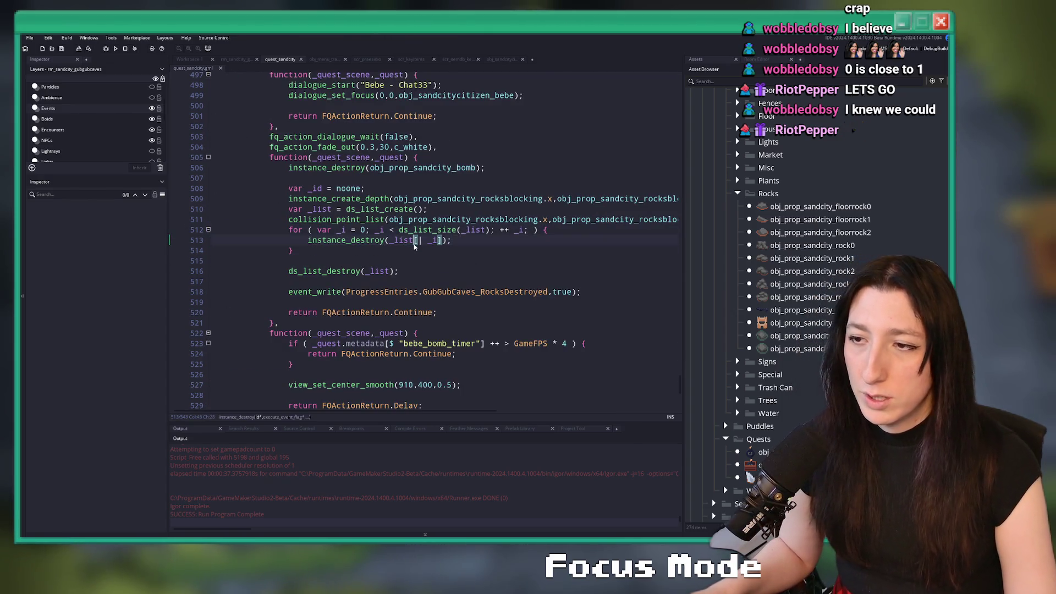
click(498, 199)
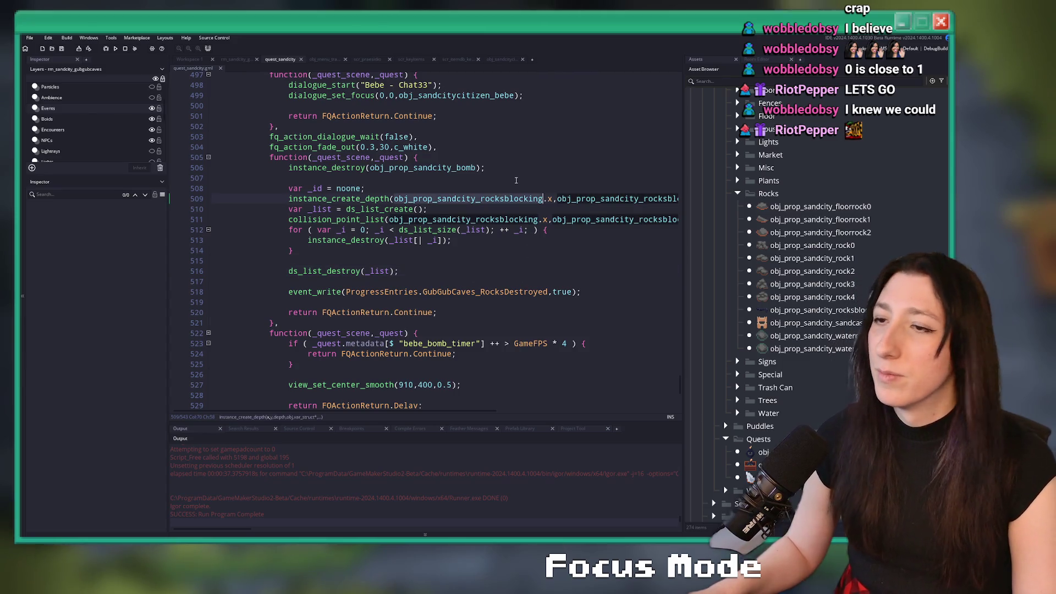
click(515, 179)
key(Return)
text(with ( obj_prop_sandcity_rocksblocking ) {)
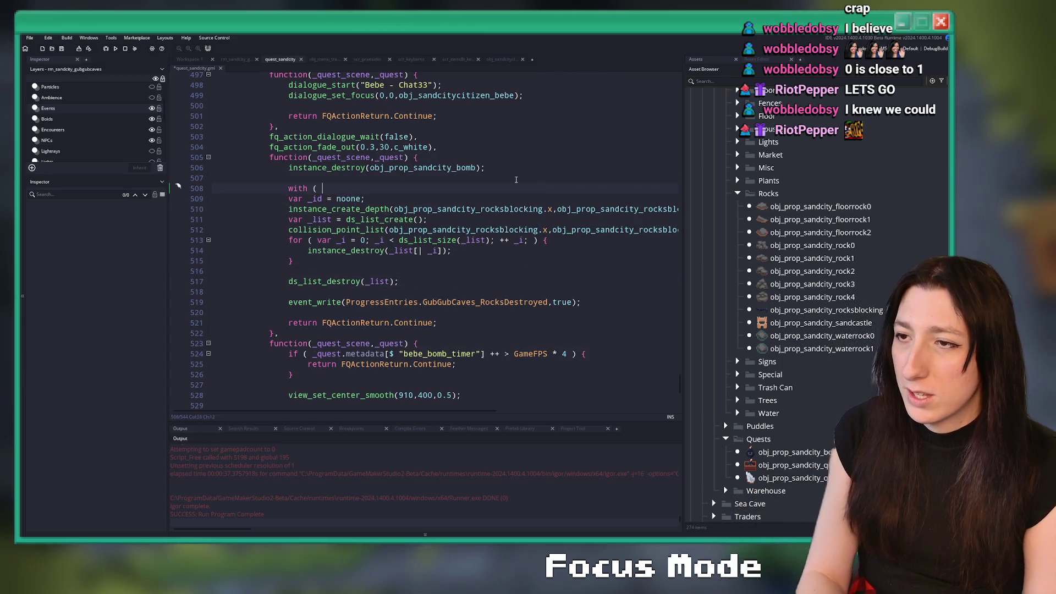
Step: Drop the rocksblocking object prefix from the x, y and collision-check references
double_click(529, 210)
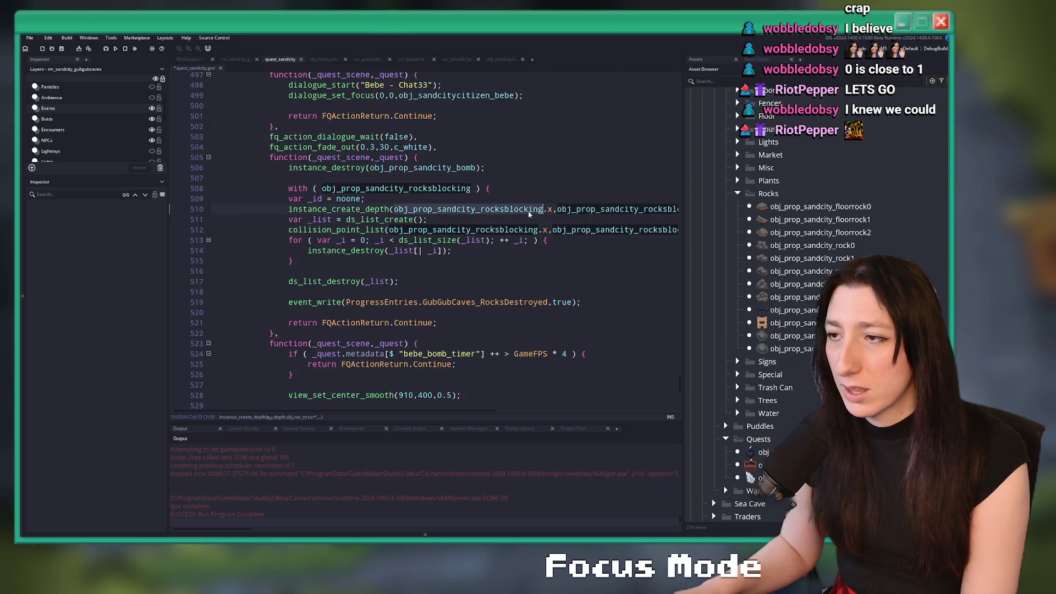
key(Delete)
key(Delete)
double_click(503, 230)
key(Delete)
key(Delete)
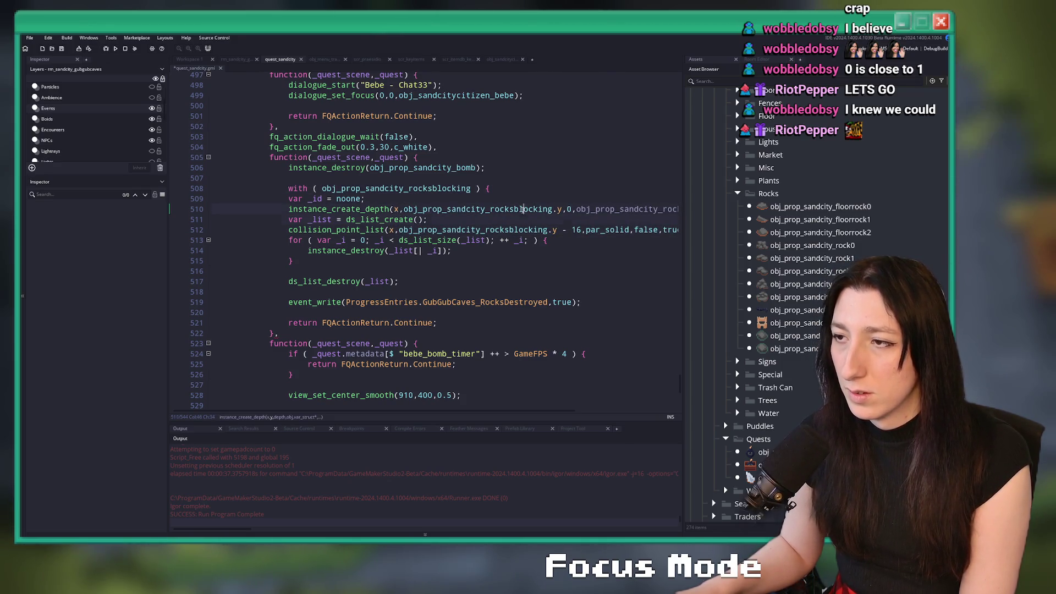
double_click(522, 208)
key(Delete)
key(Delete)
click(514, 229)
double_click(514, 229)
key(Delete)
key(Delete)
Step: Delete the instance_create_depth debris creation line
triple_click(467, 209)
key(BackSpace)
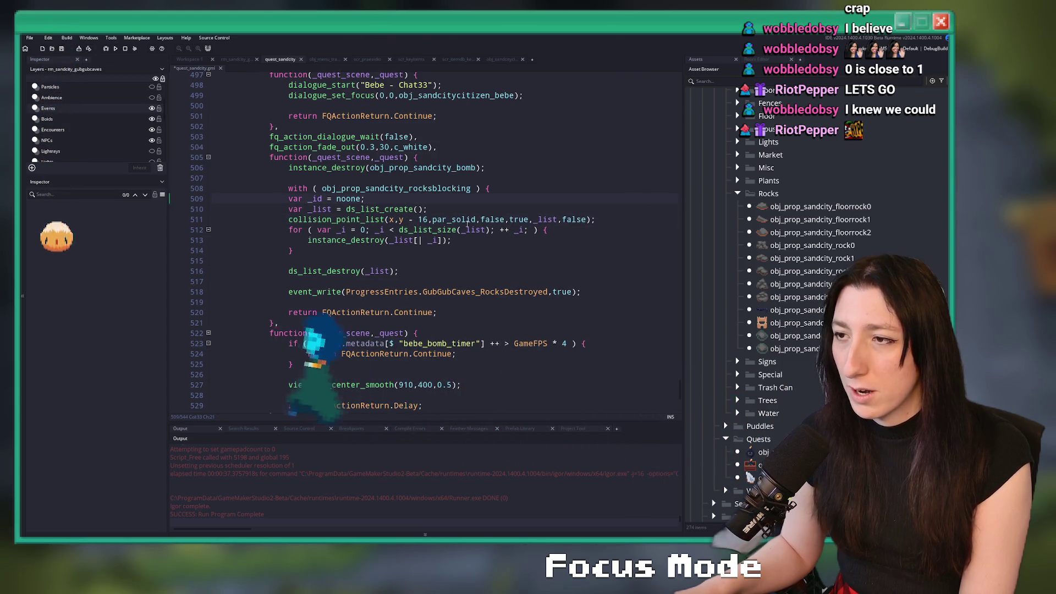
key(Return)
click(427, 251)
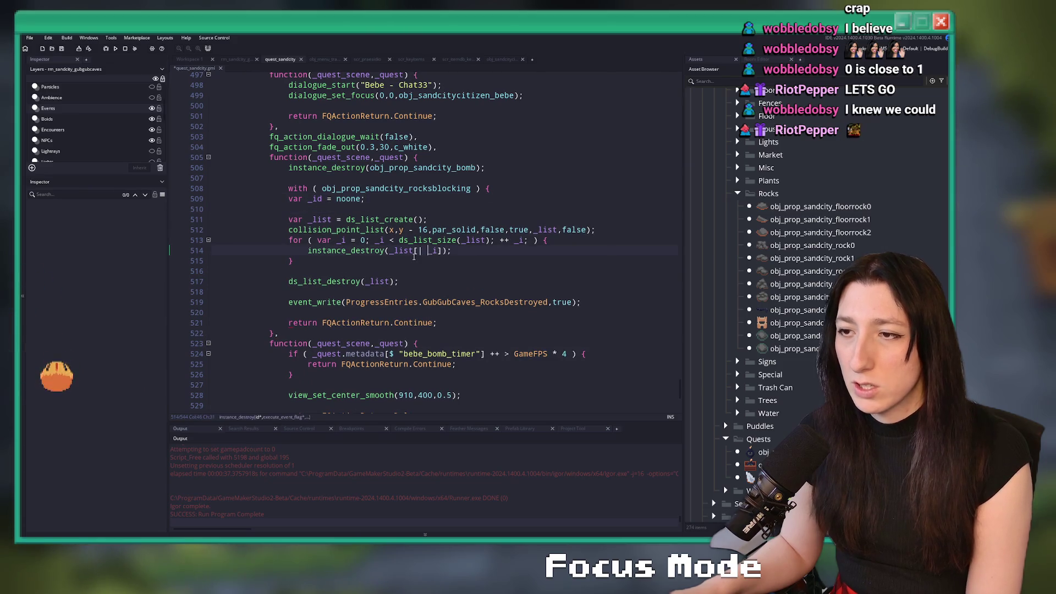
key(ctrl+z)
click(378, 251)
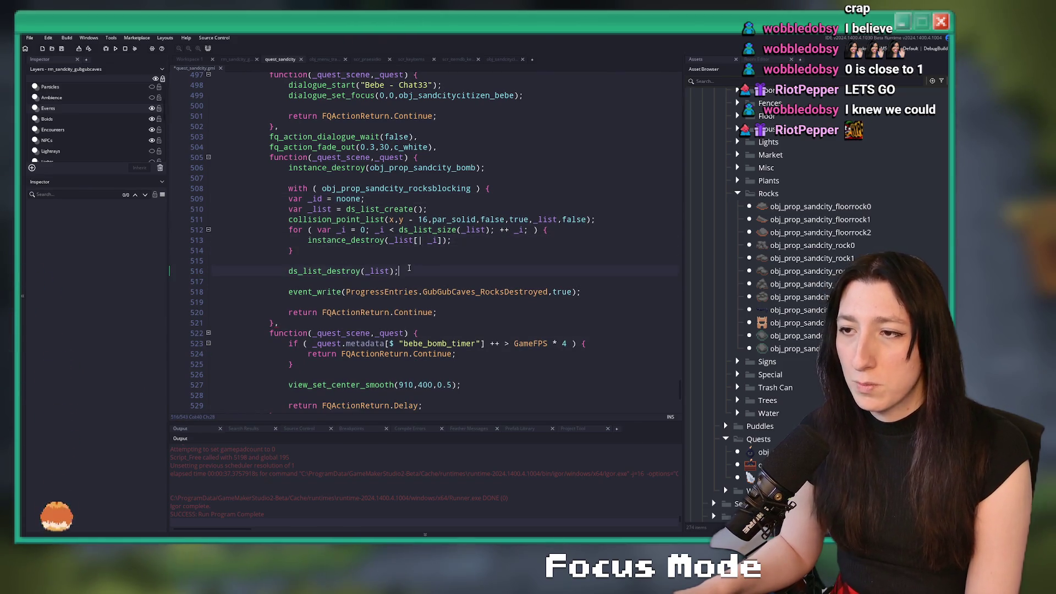
Step: Indent the with-block body, add image_index = 1;, then save and run the game
drag(428, 270, 522, 189)
key(Tab)
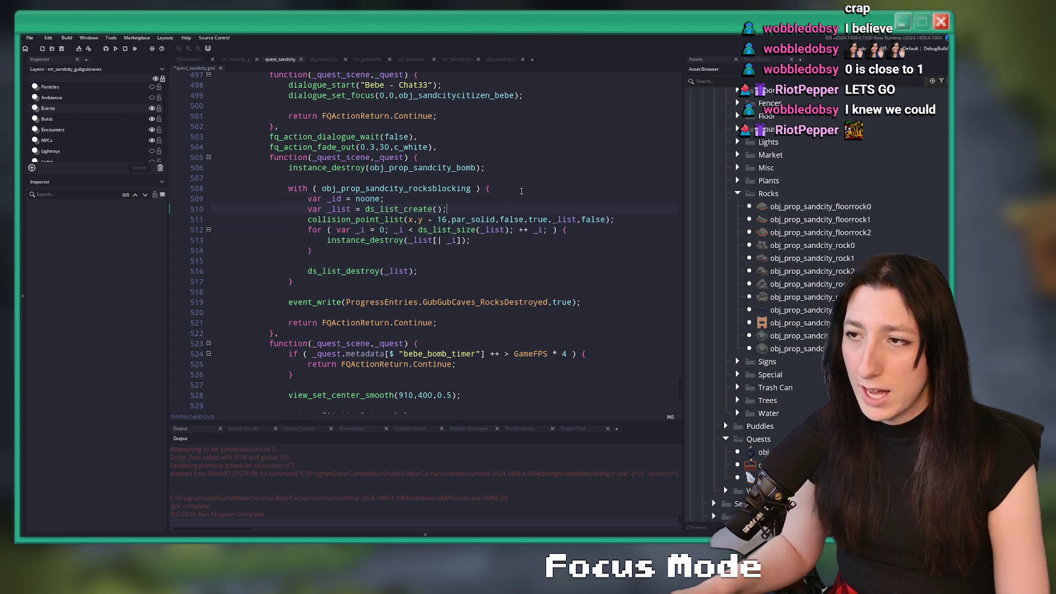
text(image_index = 1;)
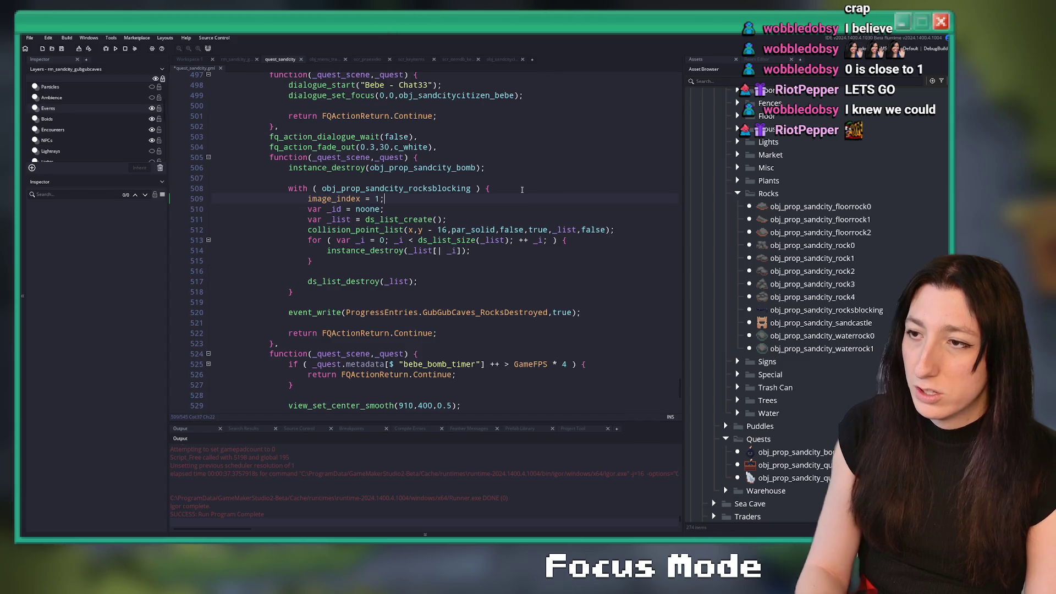
key(Return)
key(F5)
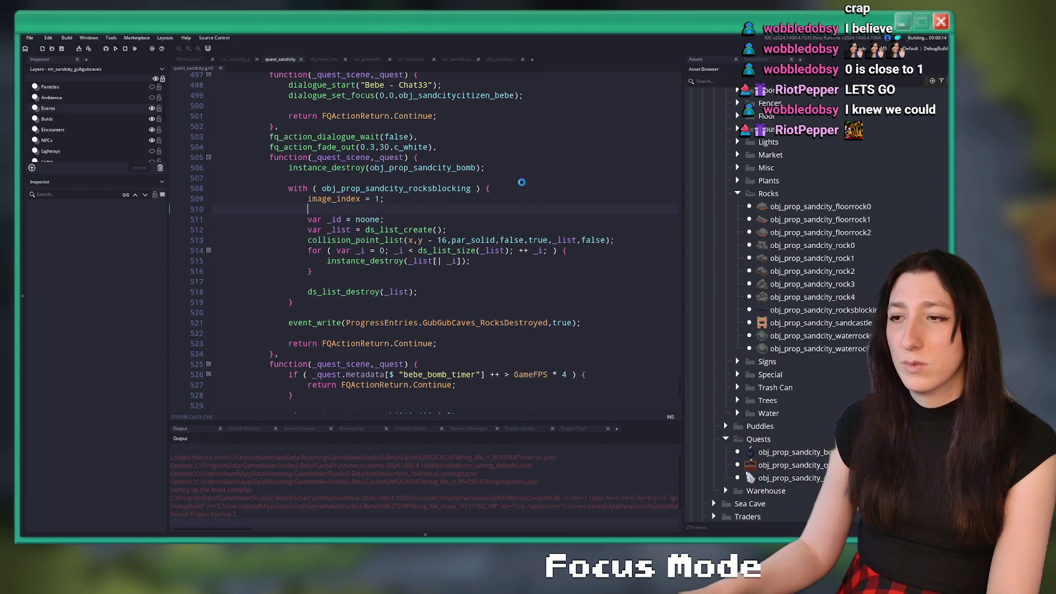
scroll(521, 182, down, 6)
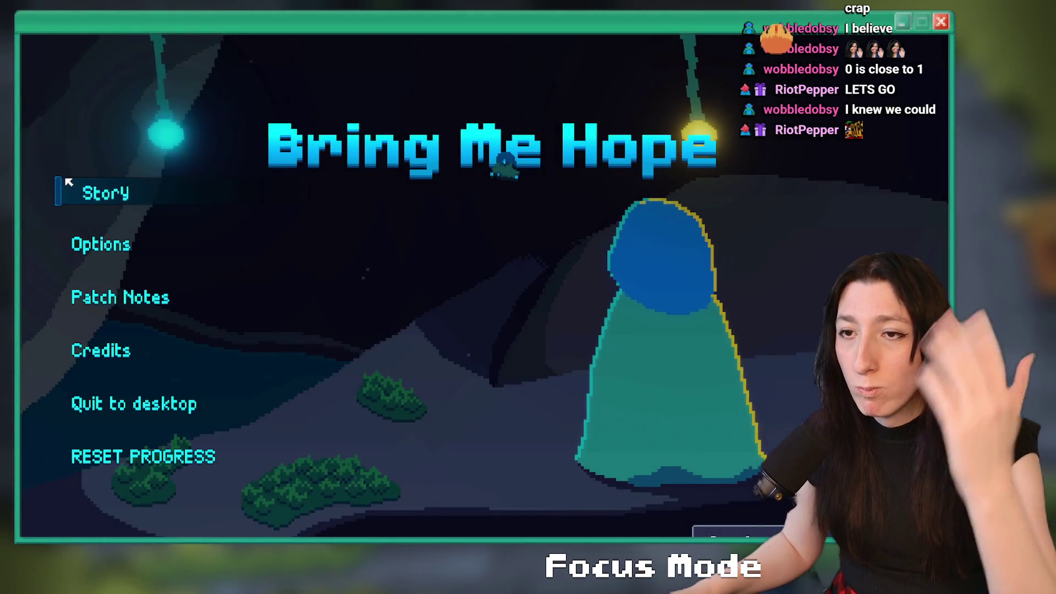
Step: Start Story mode and play through the bomb scene's 'That did the trick!' dialogue
click(68, 182)
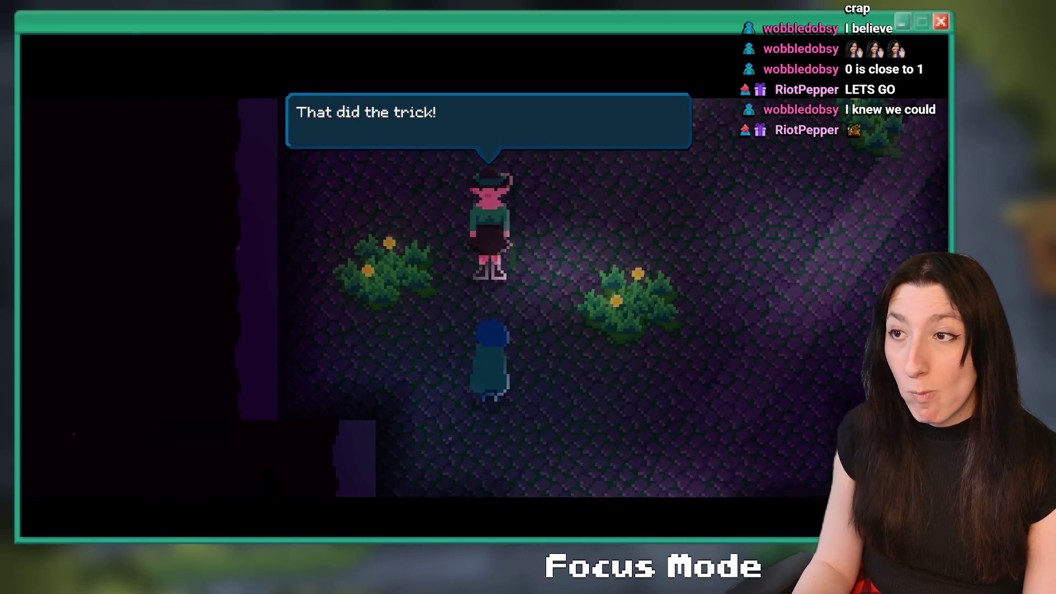
key(Return)
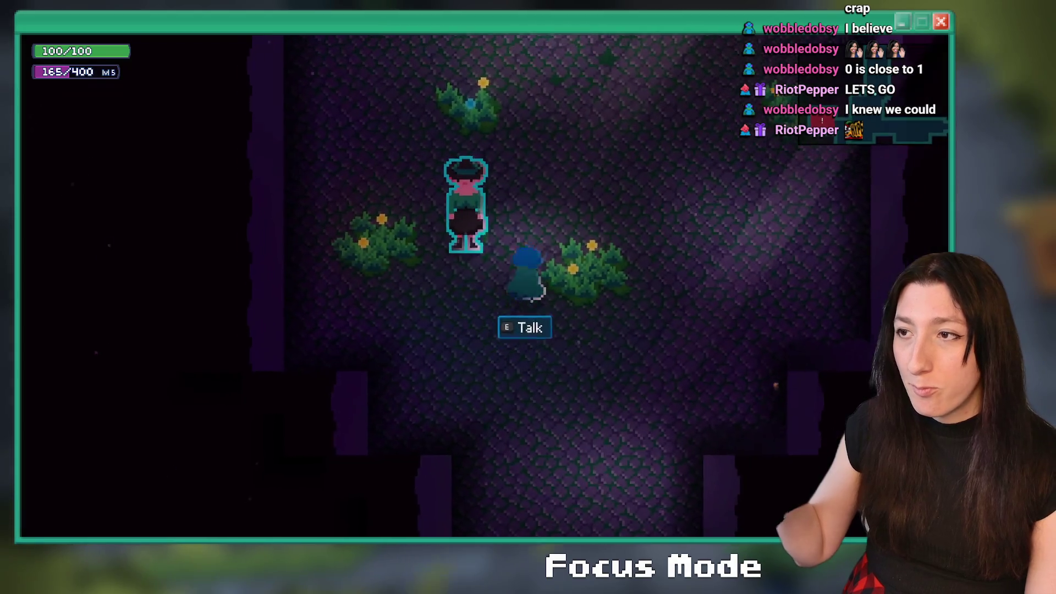
key(Down)
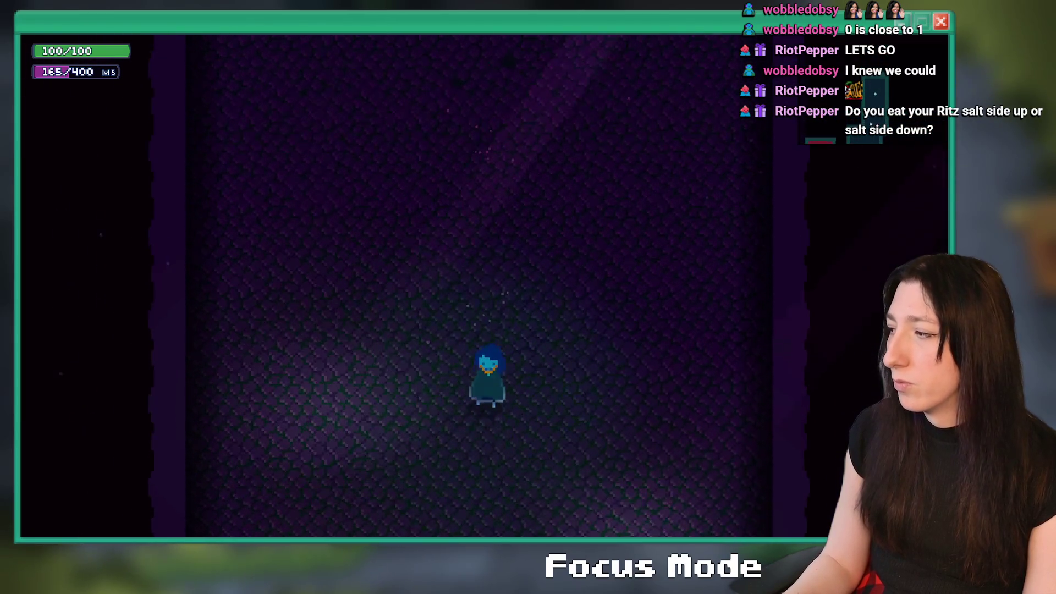
Step: Walk through the cave rooms, check the inventory and skills screens, then close the game
key(Down)
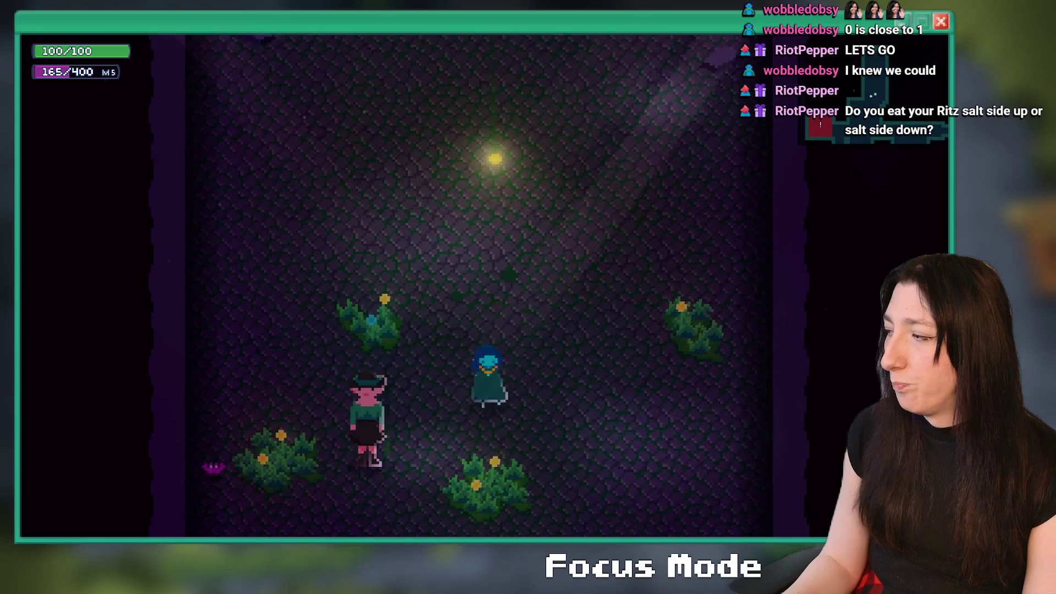
key(Down)
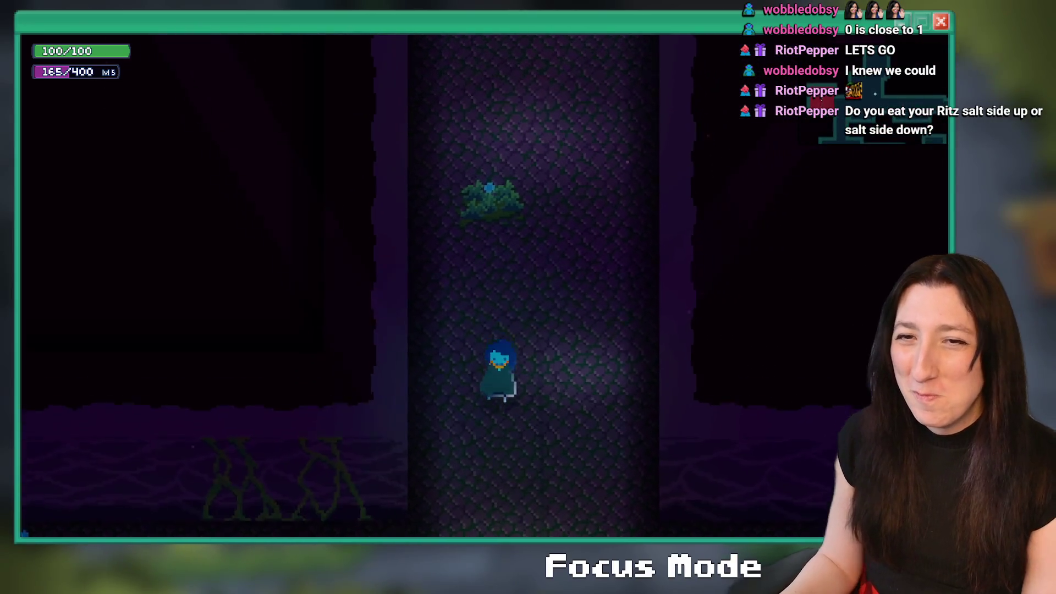
key(Left)
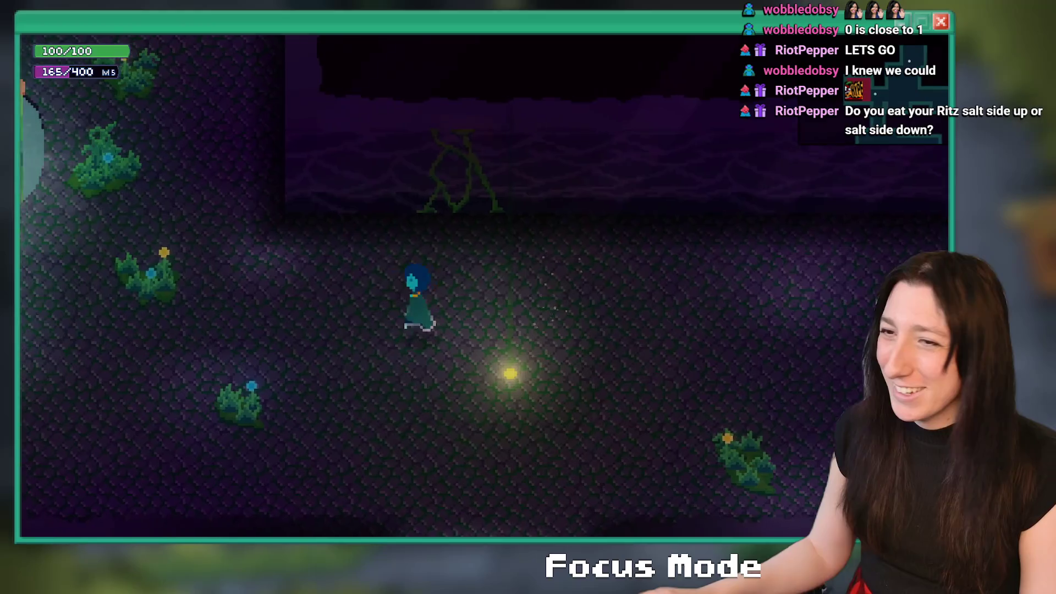
key(Up)
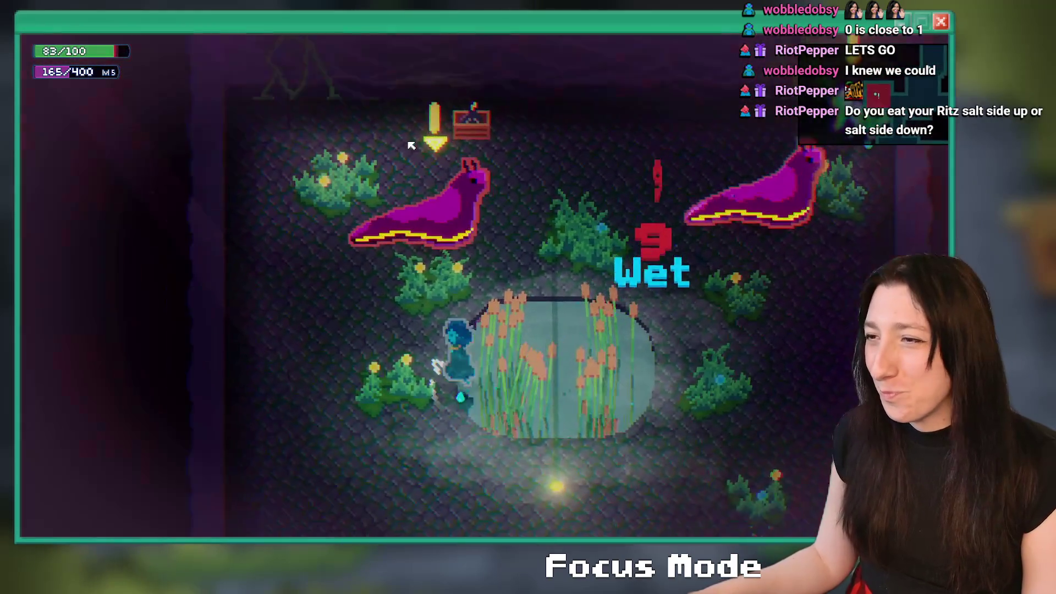
key(Down)
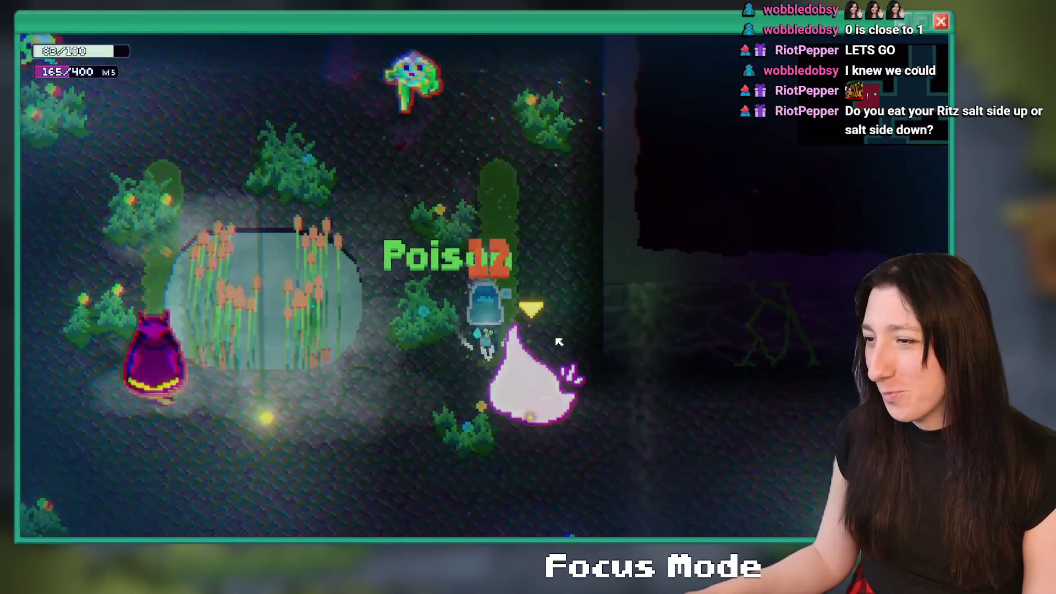
key(Tab)
key(k)
key(k)
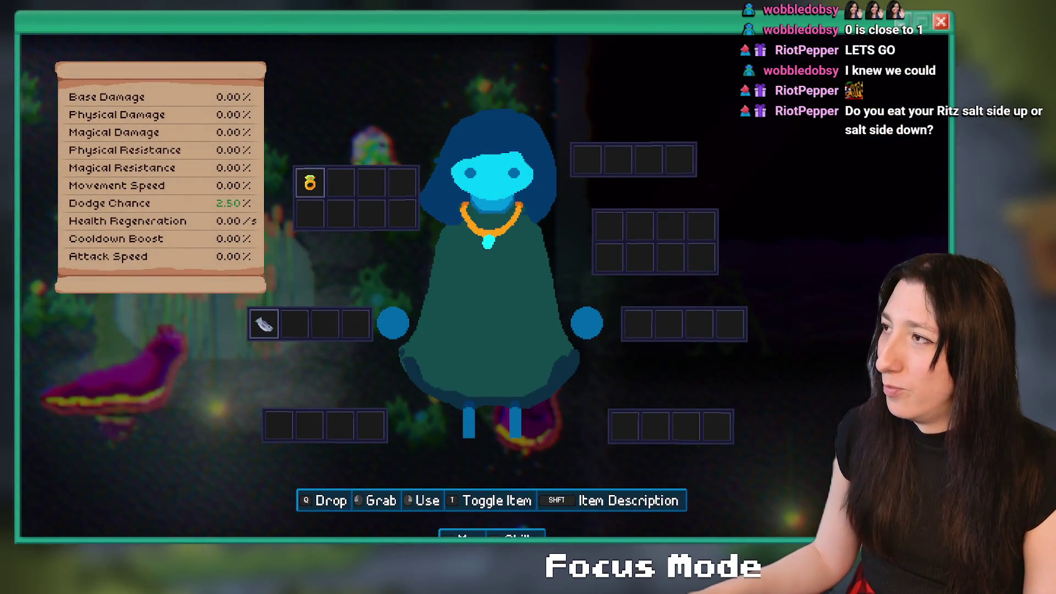
key(alt+F4)
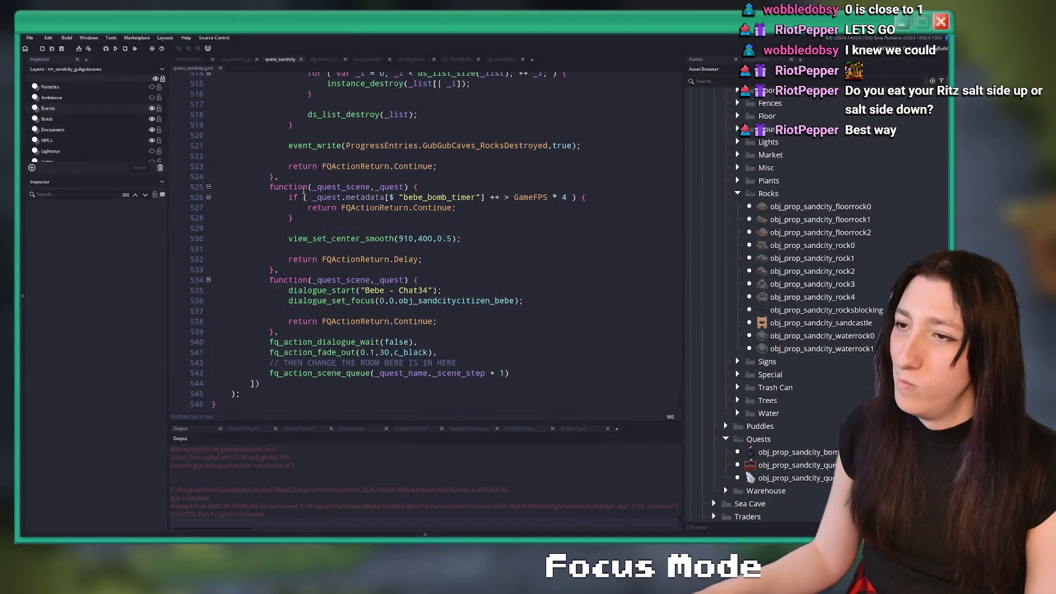
scroll(387, 235, up, 15)
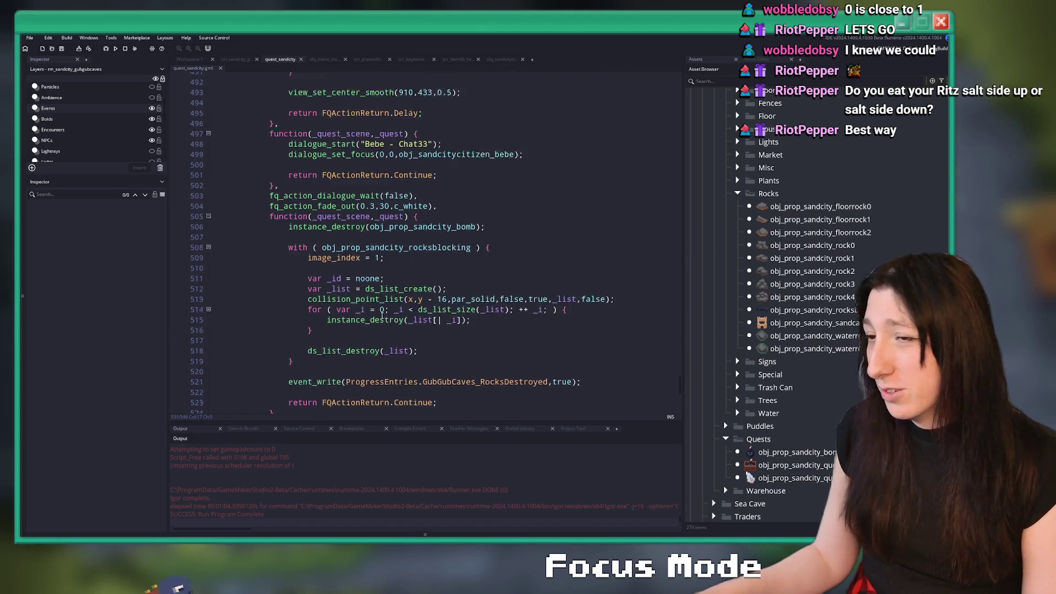
scroll(344, 319, up, 9)
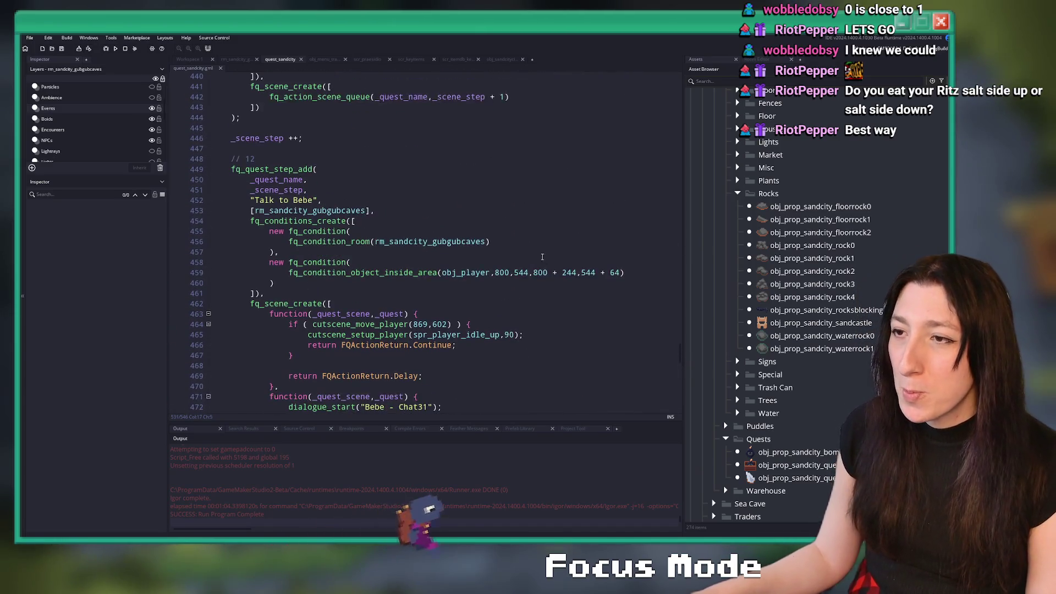
scroll(423, 164, down, 6)
scroll(423, 164, down, 6)
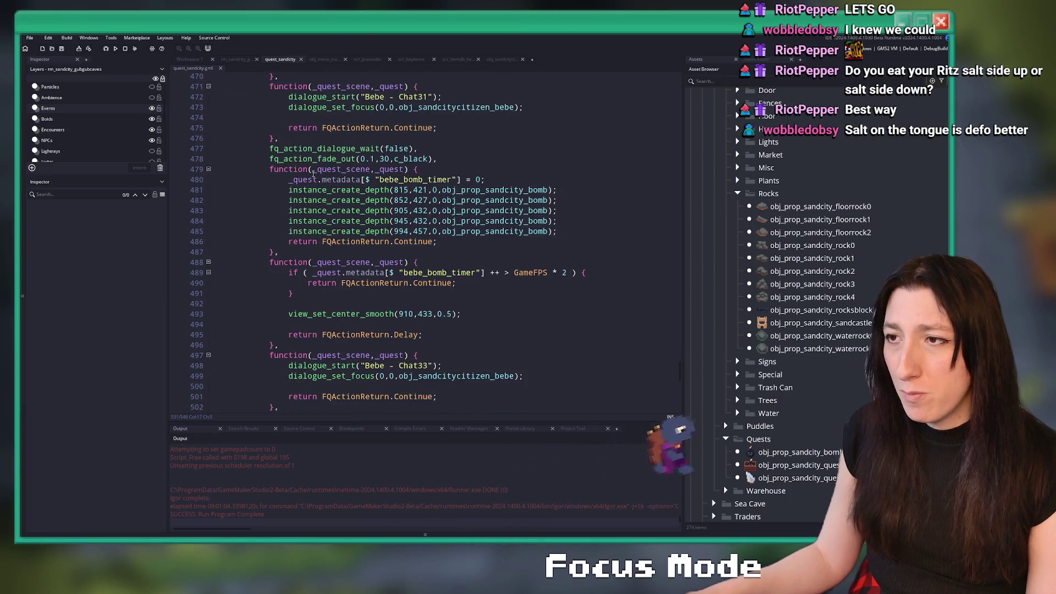
click(592, 213)
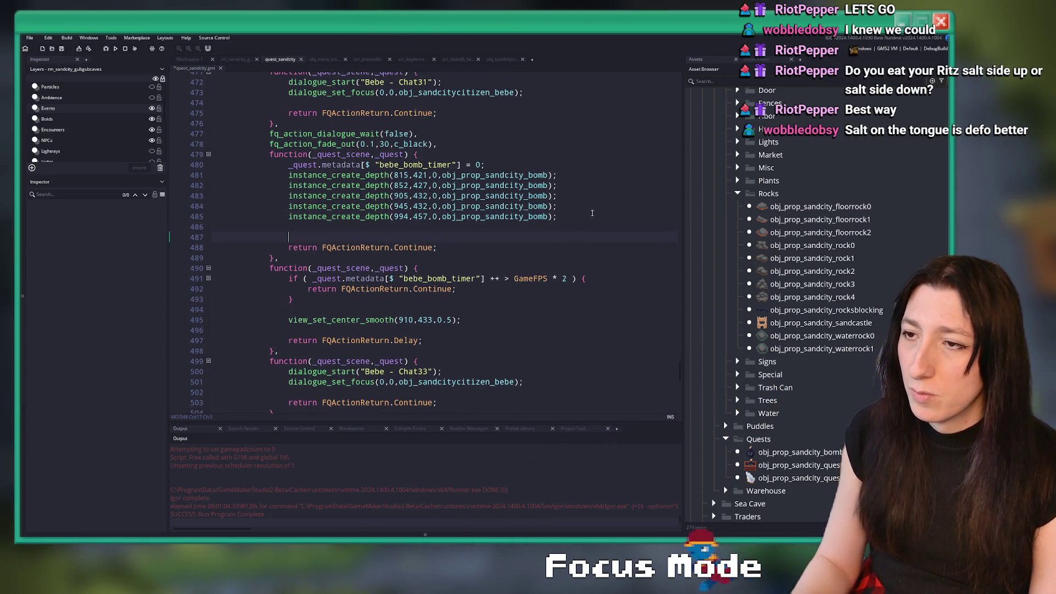
key(Return)
key(Return)
key(ctrl+z)
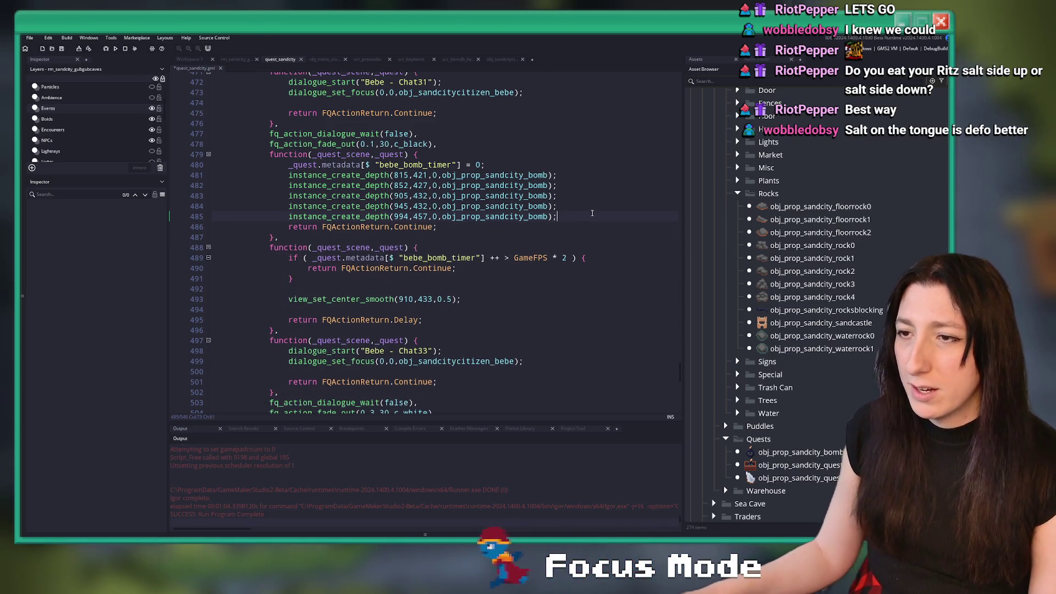
scroll(438, 269, down, 15)
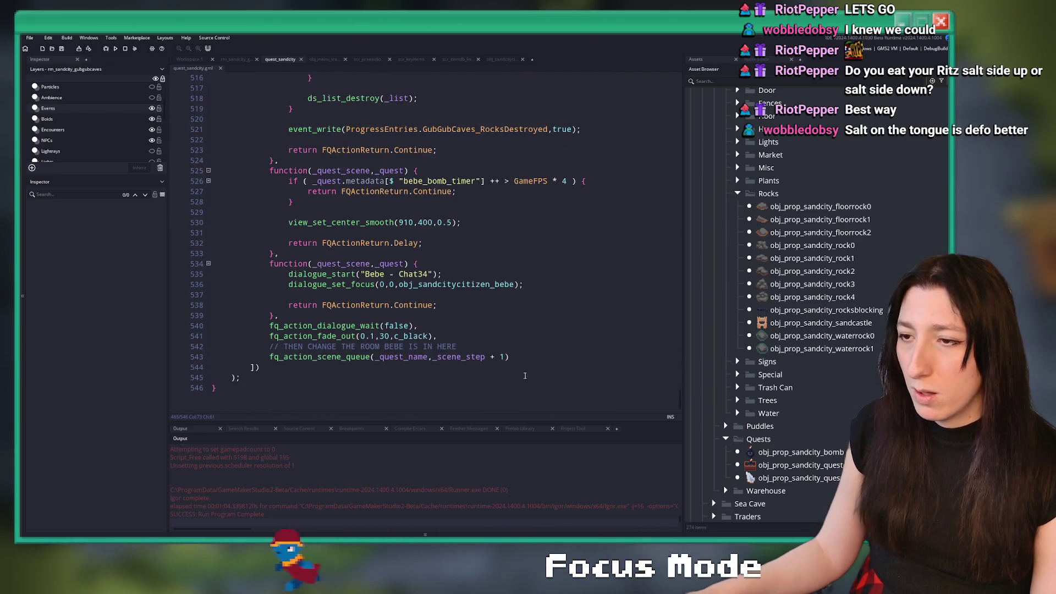
click(561, 340)
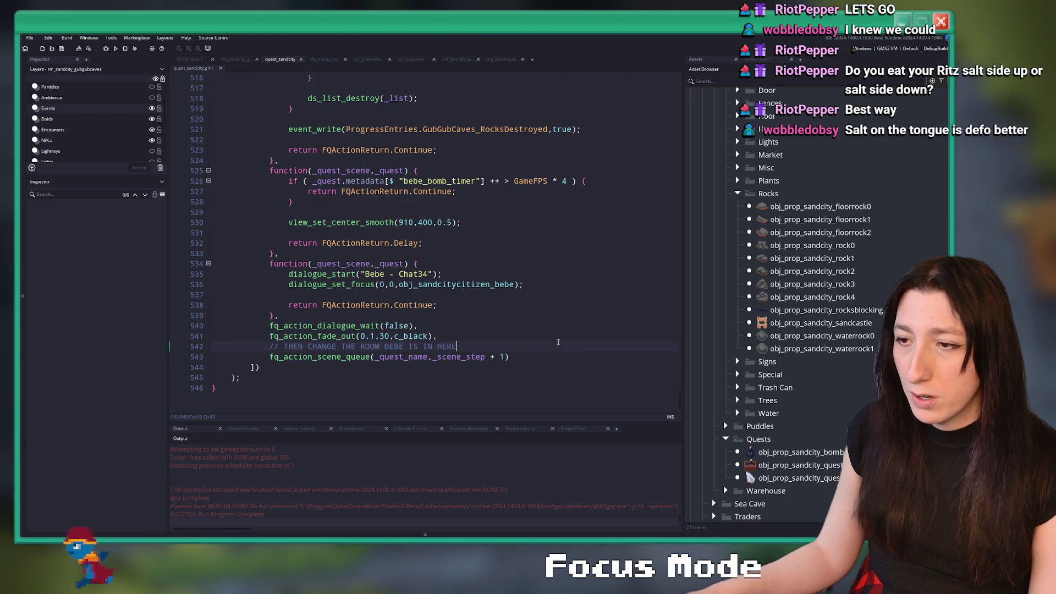
click(522, 351)
key(Return)
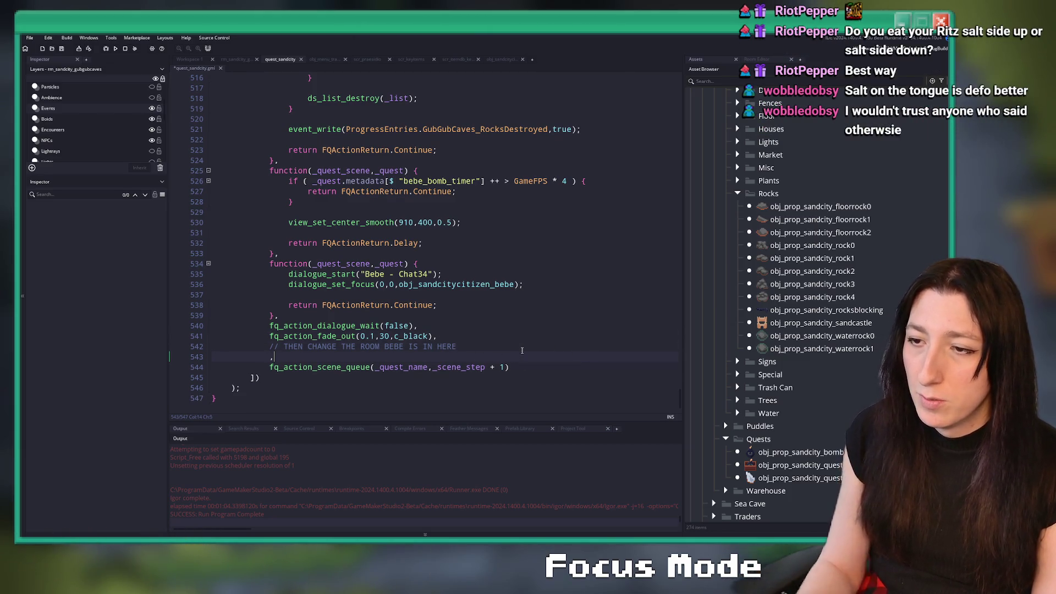
Step: Paste a copy of the dialogue scene function block below the comment
text(keyi)
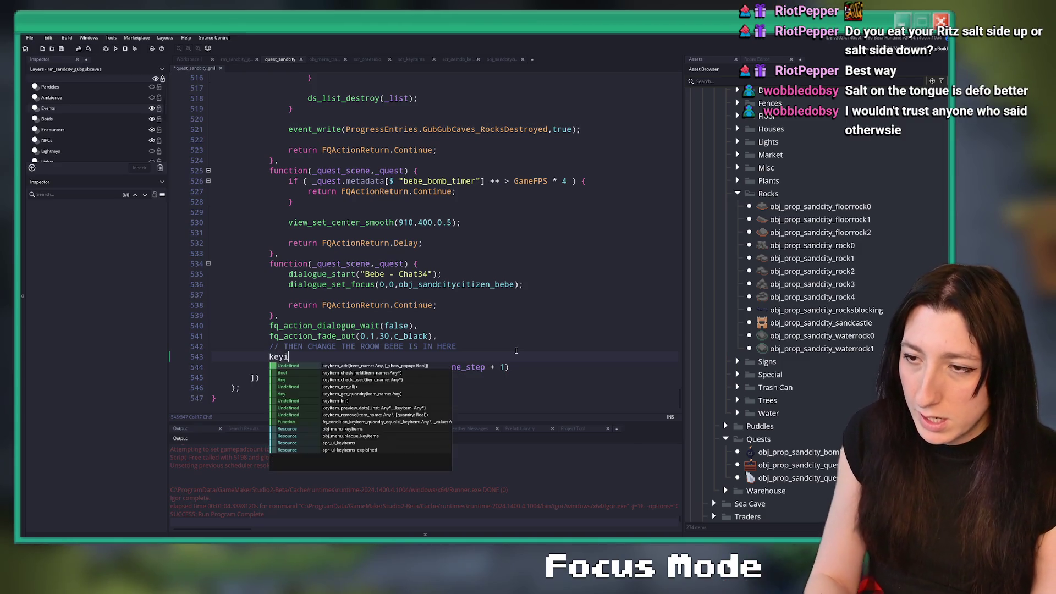
key(BackSpace)
key(BackSpace)
key(BackSpace)
text(fq_acx)
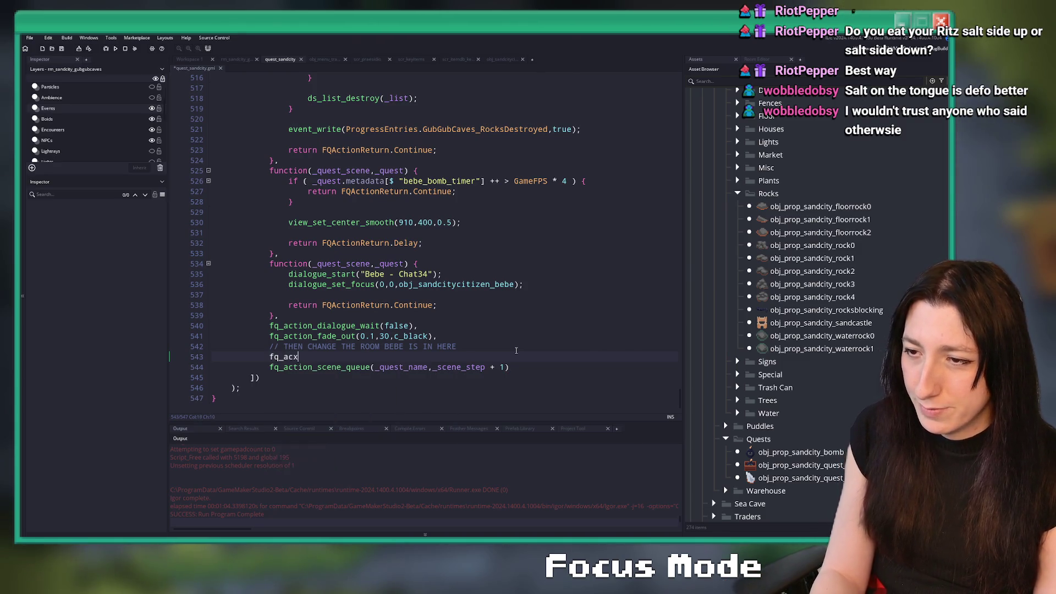
key(BackSpace)
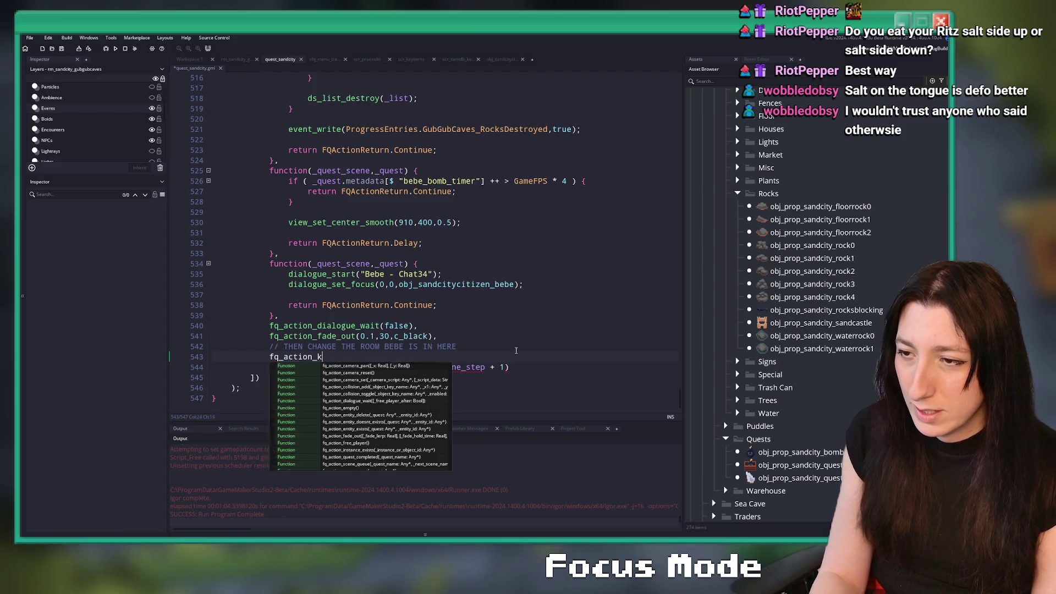
text(ey)
key(BackSpace)
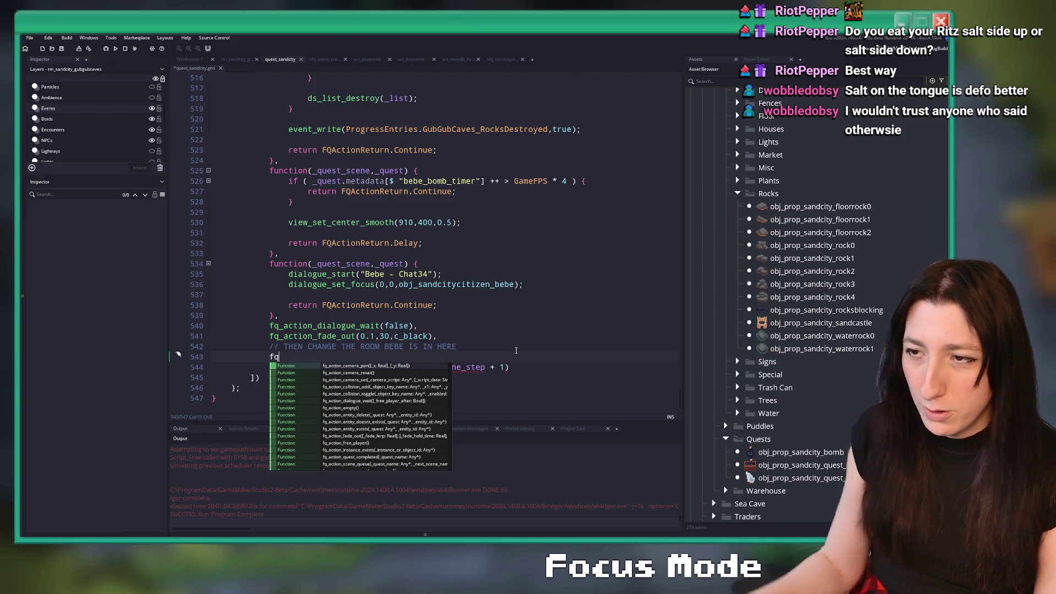
drag(300, 314, 270, 264)
key(ctrl+c)
double_click(274, 357)
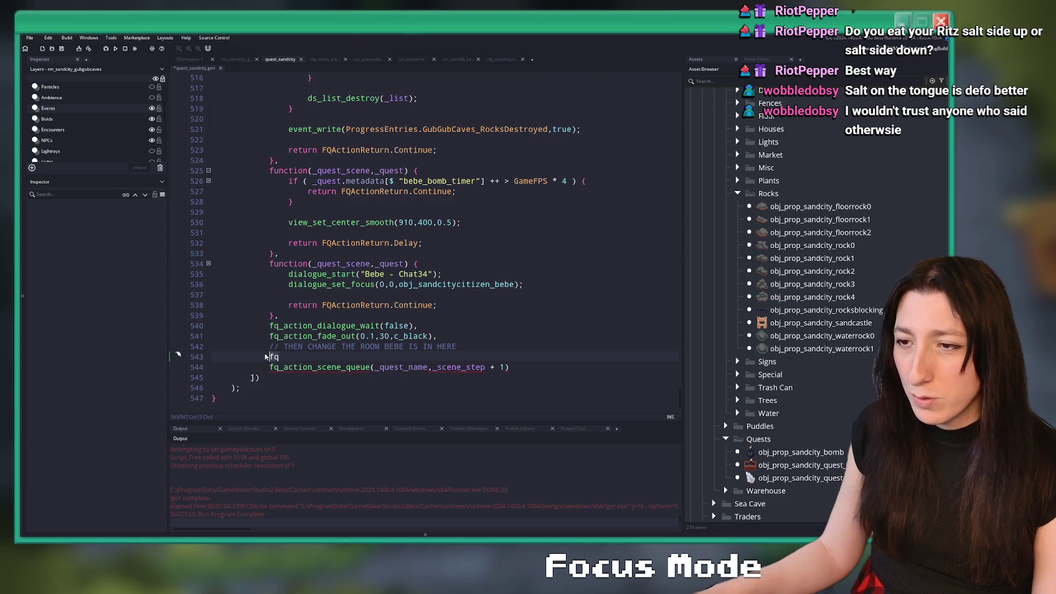
key(ctrl+v)
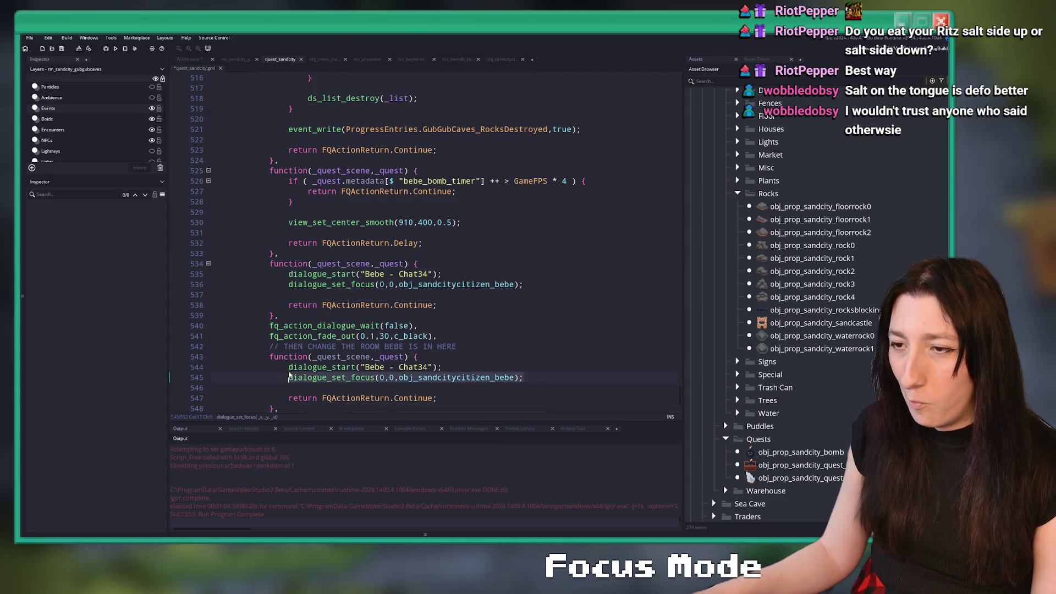
Step: Replace the copied block's dialogue with keyitem_remove("Bomb",5); and remove the blank line
drag(290, 375, 287, 368)
text(keyitem_)
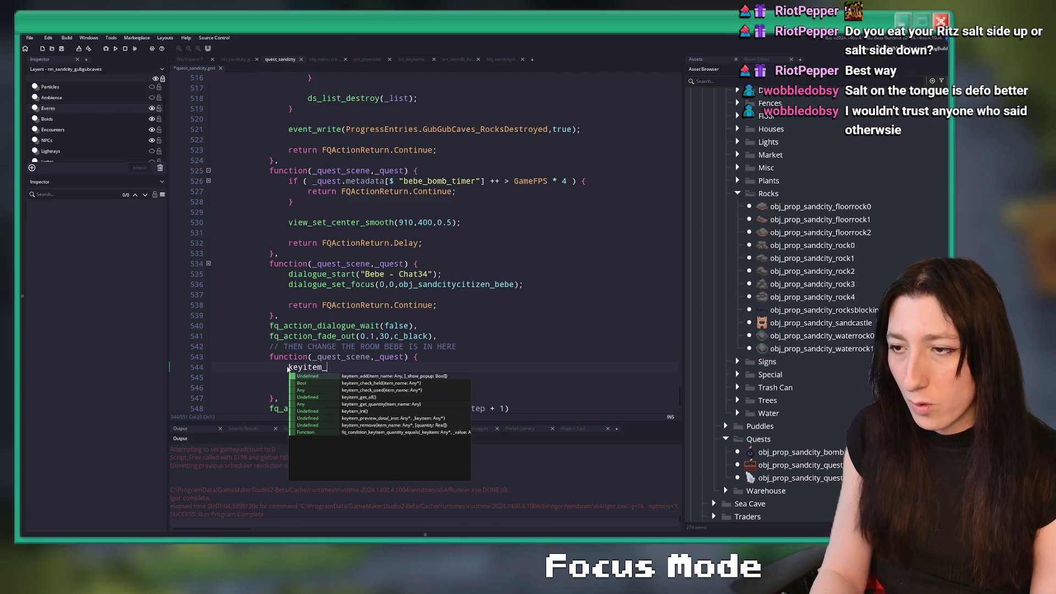
key(Down)
key(Down)
key(Down)
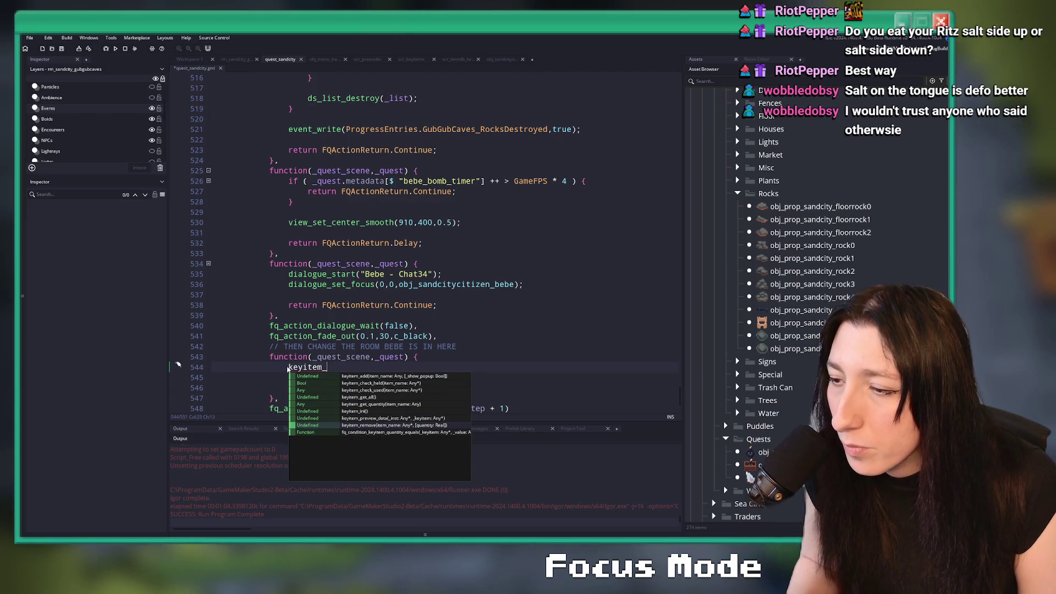
key(Return)
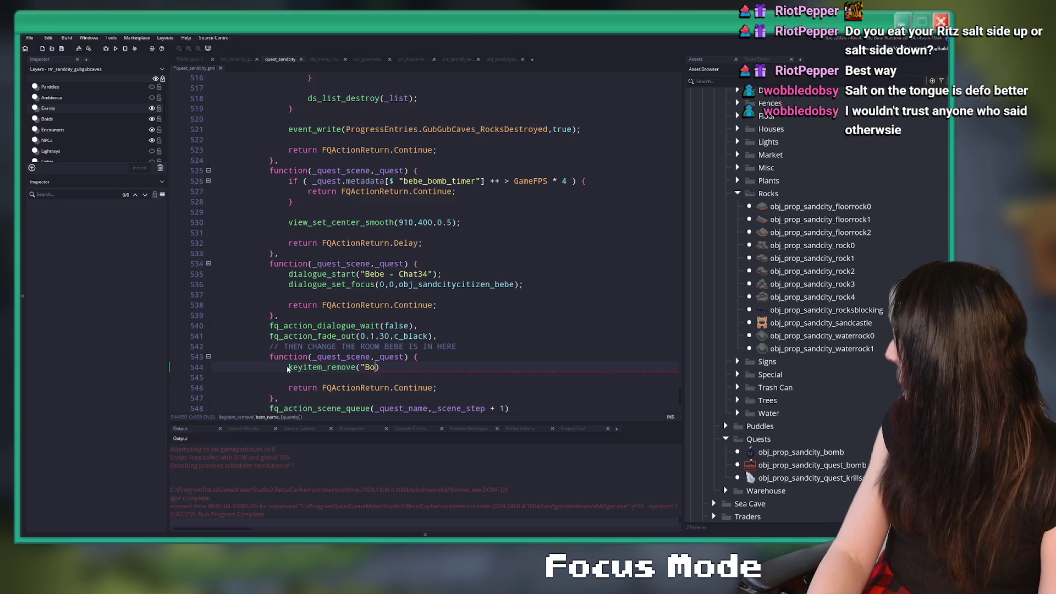
text())
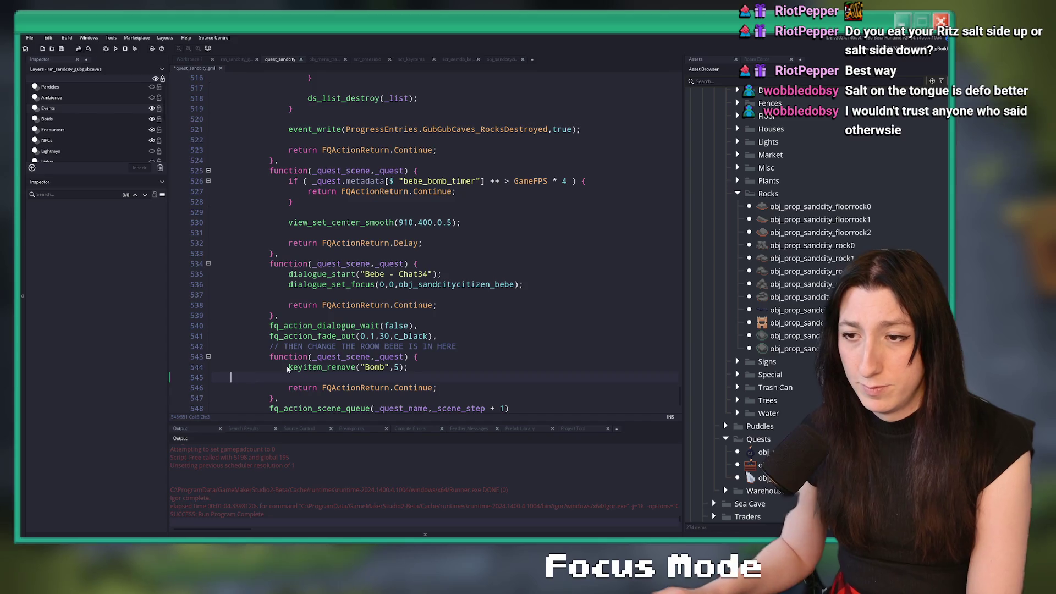
key(Delete)
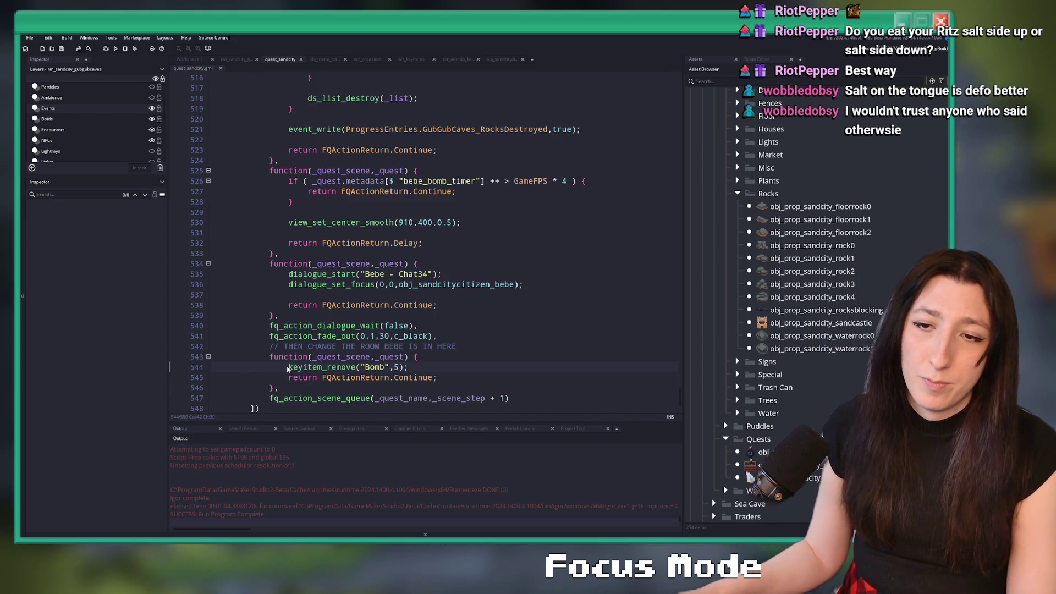